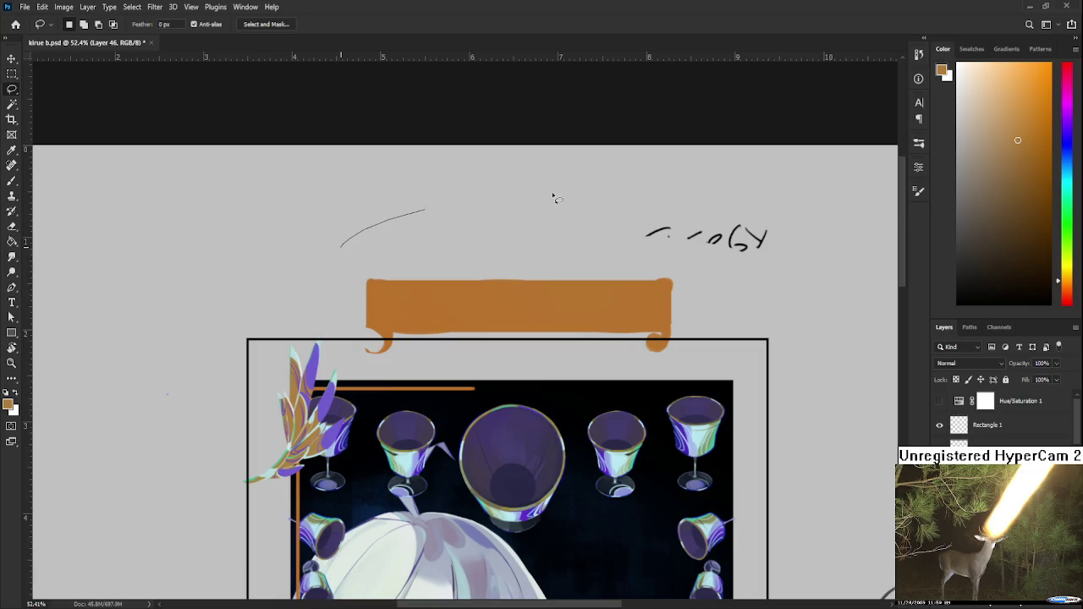
# Free-transform the orange banner and drag it down onto the frame's top edge.
pyautogui.hotkey('ctrl', 't')
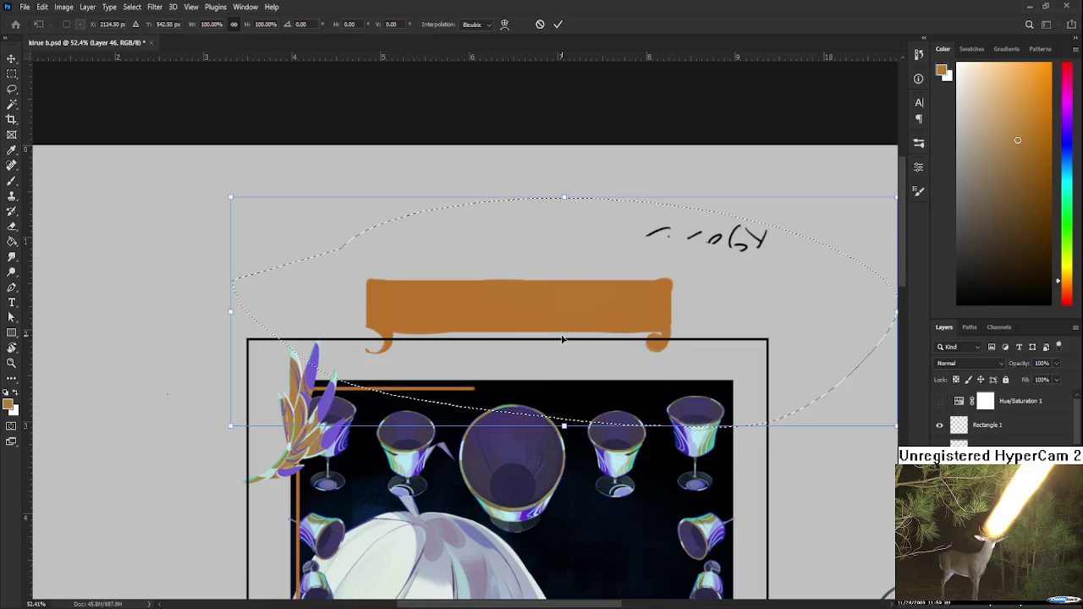
pyautogui.moveTo(566, 332); pyautogui.dragTo(550, 385)
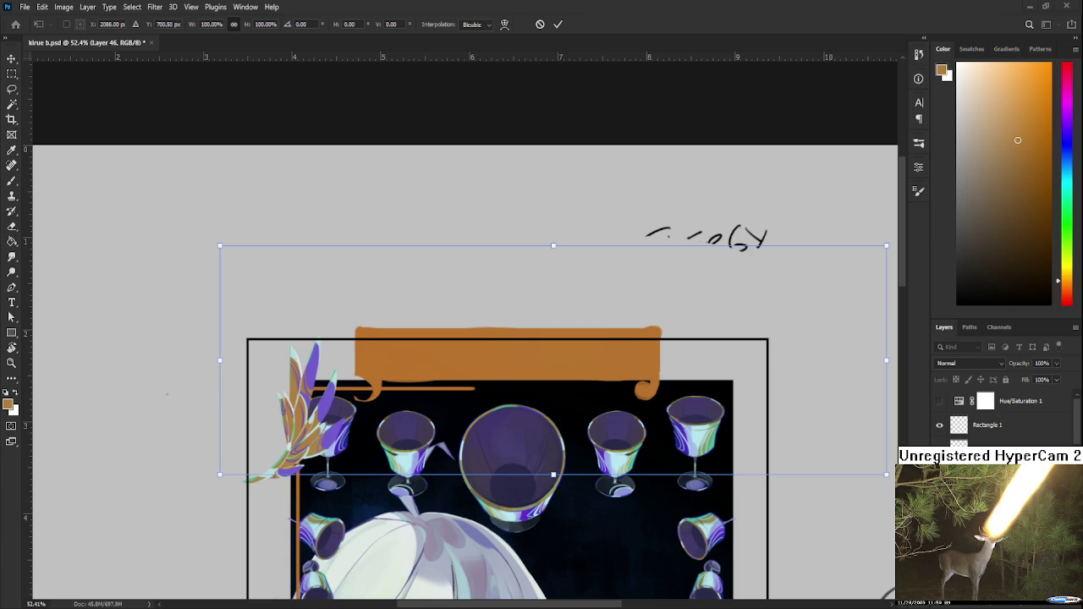
# Lower the banner a few more pixels over the frame's top and commit the transform.
pyautogui.moveTo(495, 365); pyautogui.dragTo(491, 365)
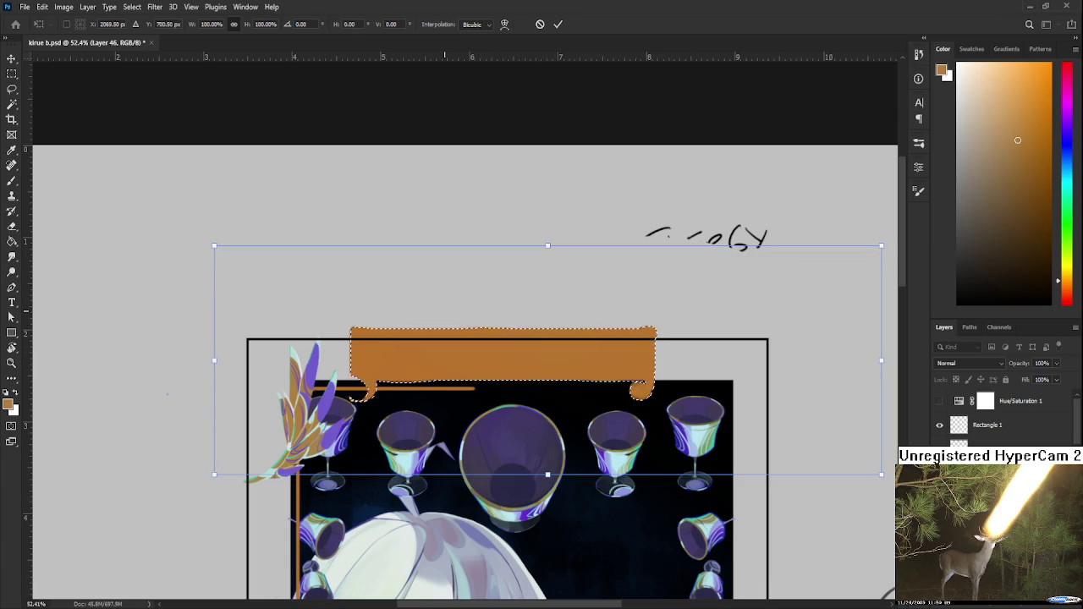
pyautogui.moveTo(490, 365); pyautogui.dragTo(490, 370)
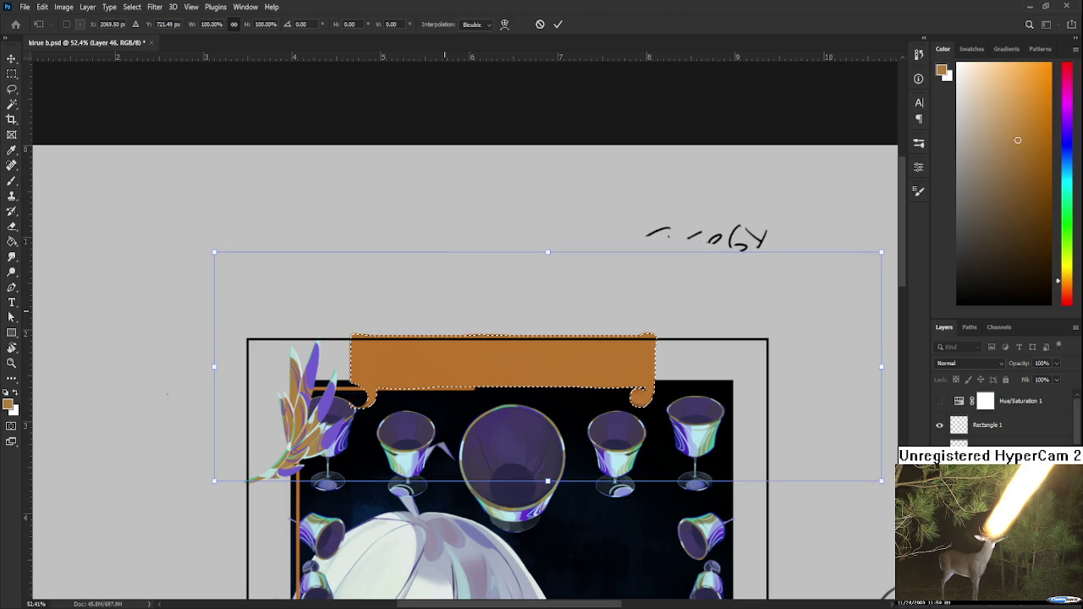
pyautogui.moveTo(491, 369); pyautogui.dragTo(491, 375)
pyautogui.press('Return')
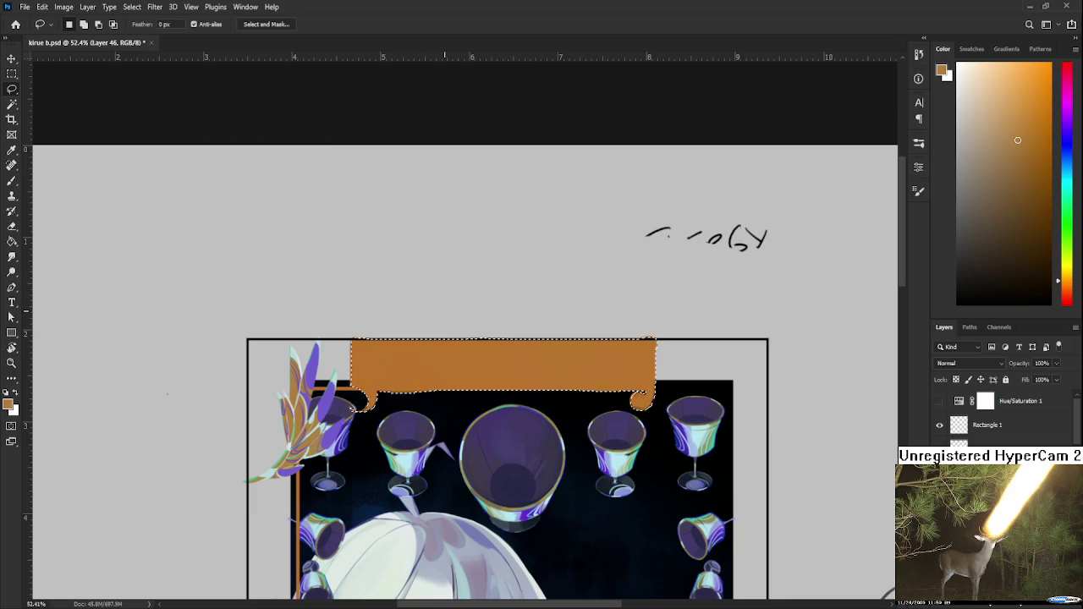
# Drag the selected banner further down over the frame and clear the selection.
pyautogui.moveTo(453, 368); pyautogui.dragTo(455, 391)
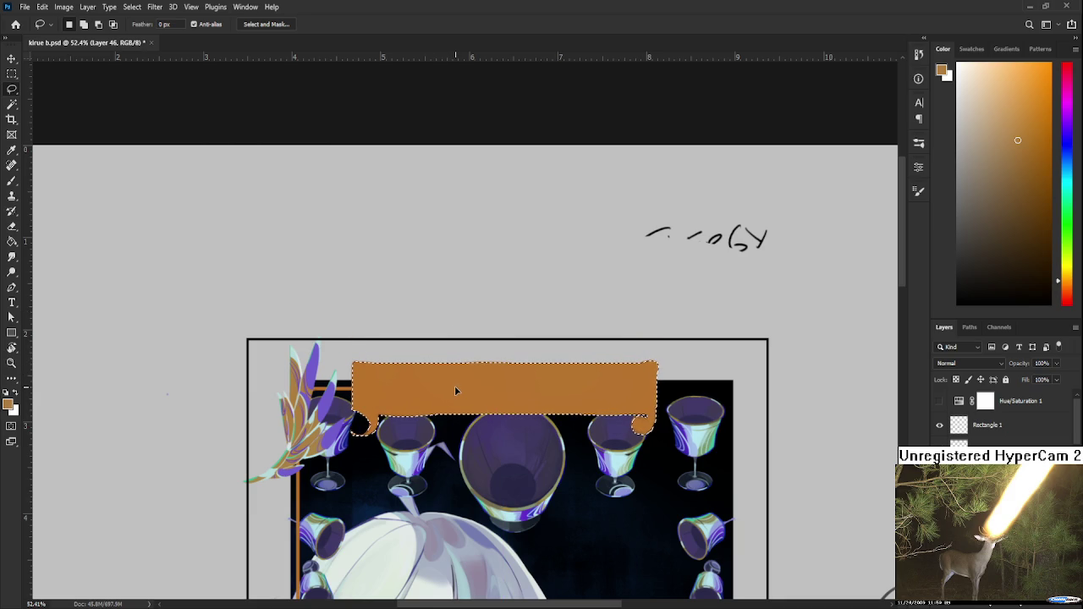
pyautogui.click(599, 484)
pyautogui.scroll(-2, 599, 484)
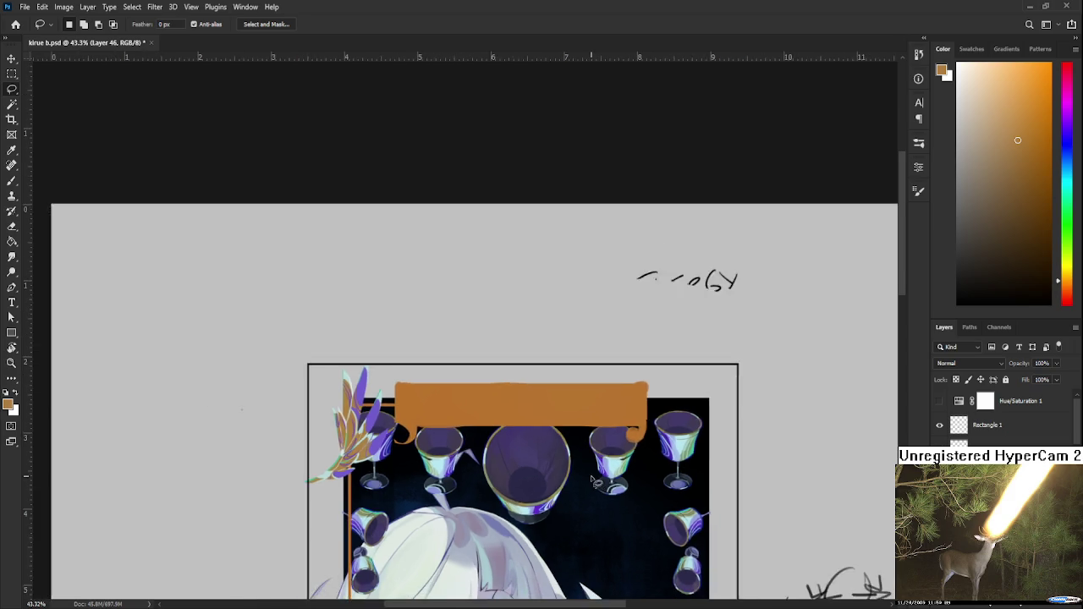
pyautogui.scroll(-3, 550, 423)
pyautogui.scroll(-2, 473, 362)
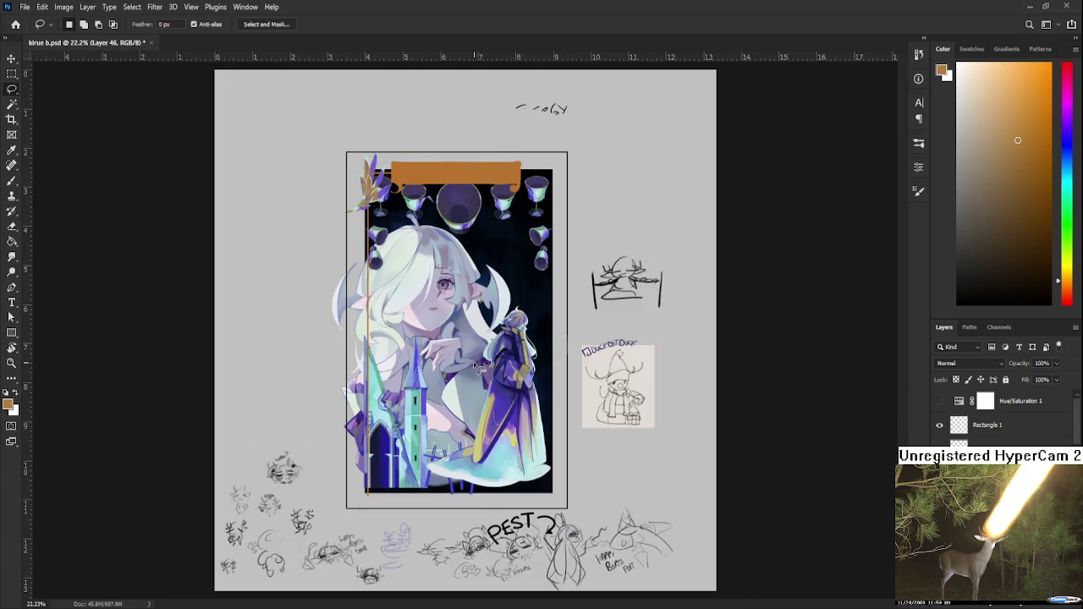
pyautogui.scroll(1, 439, 389)
pyautogui.scroll(-1, 423, 398)
pyautogui.scroll(2, 409, 415)
# Nudge the banner two steps right, commit, and check its place at the frame's top.
pyautogui.hotkey('ctrl', 't')
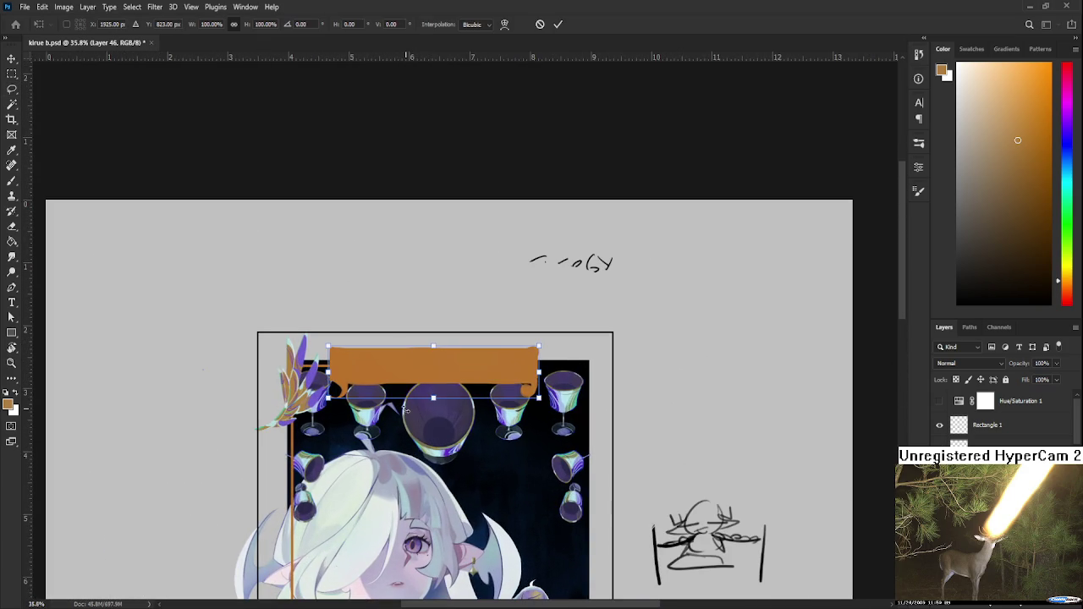
pyautogui.press('Right')
pyautogui.press('Right')
pyautogui.press('Right')
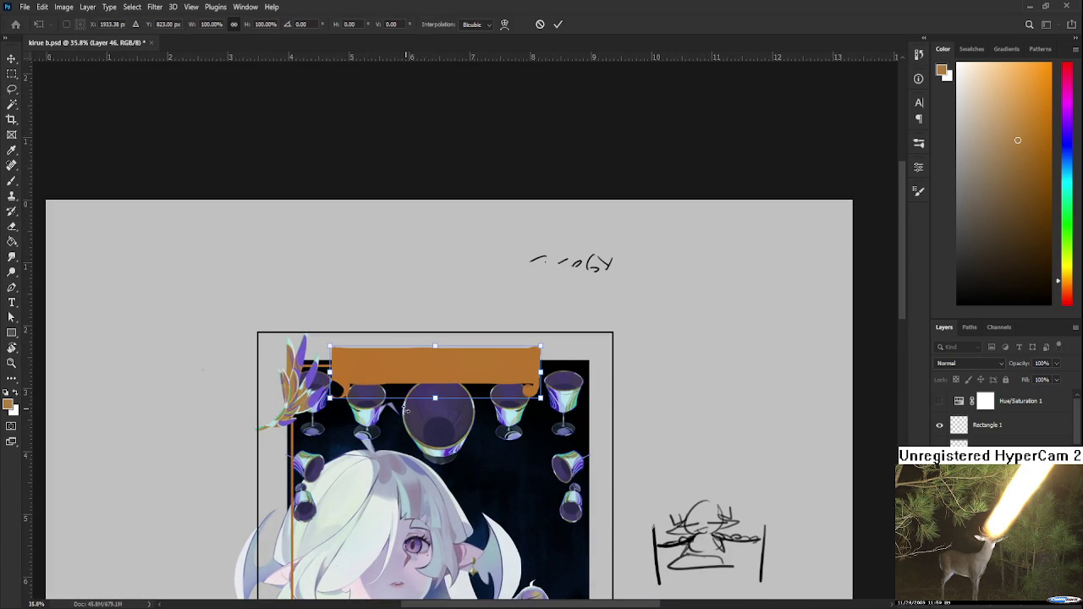
pyautogui.press('Right')
pyautogui.press('Return')
pyautogui.scroll(-2, 406, 412)
pyautogui.scroll(-2, 411, 411)
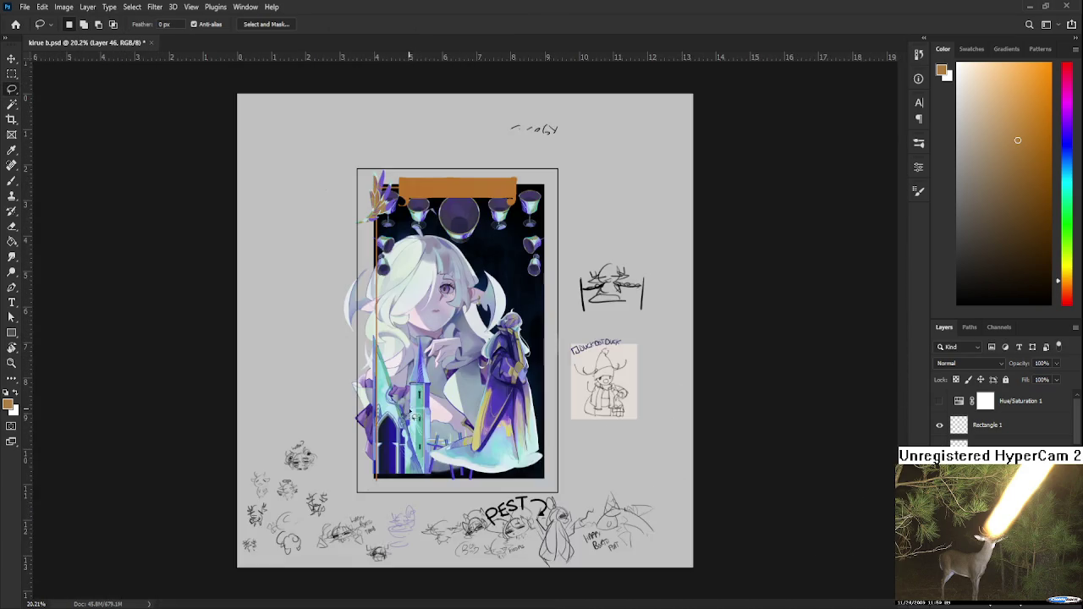
pyautogui.scroll(3, 419, 411)
pyautogui.scroll(1, 425, 411)
pyautogui.scroll(1, 425, 411)
pyautogui.scroll(2, 427, 454)
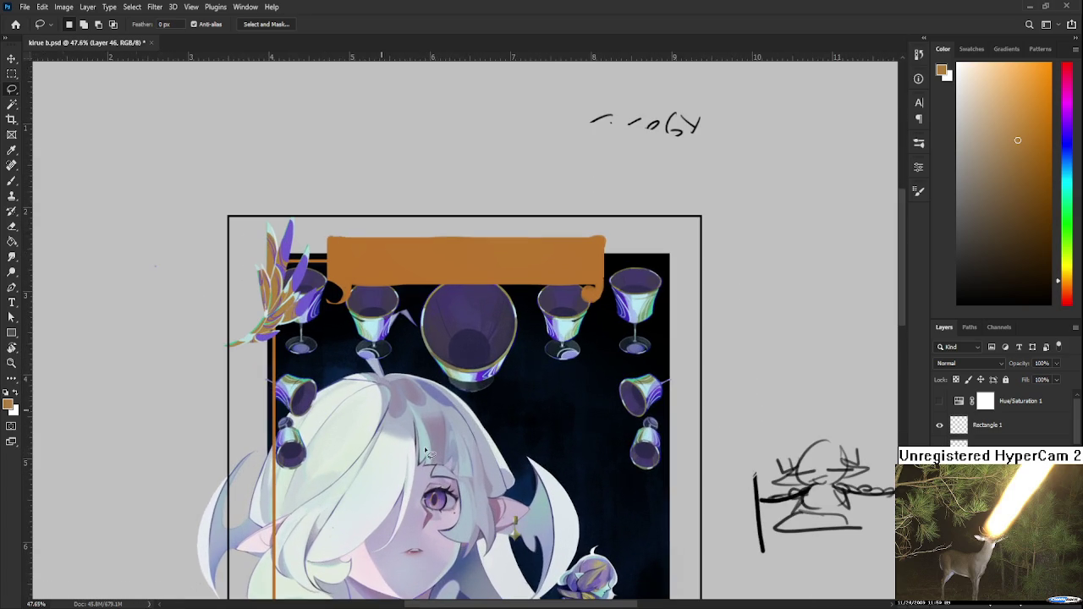
pyautogui.scroll(1, 425, 454)
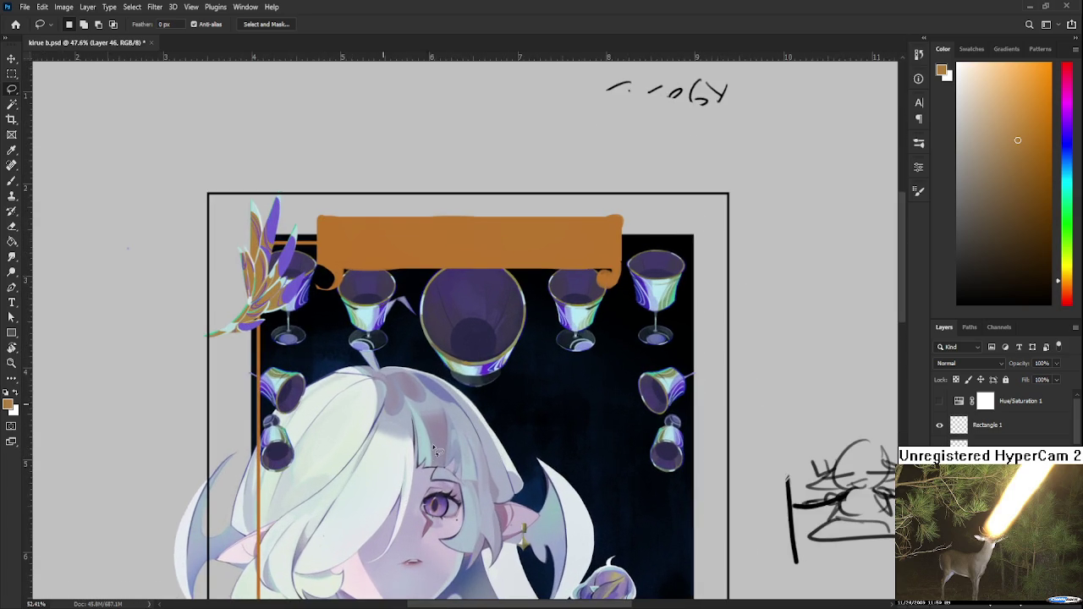
pyautogui.scroll(1, 425, 431)
pyautogui.scroll(-1, 427, 431)
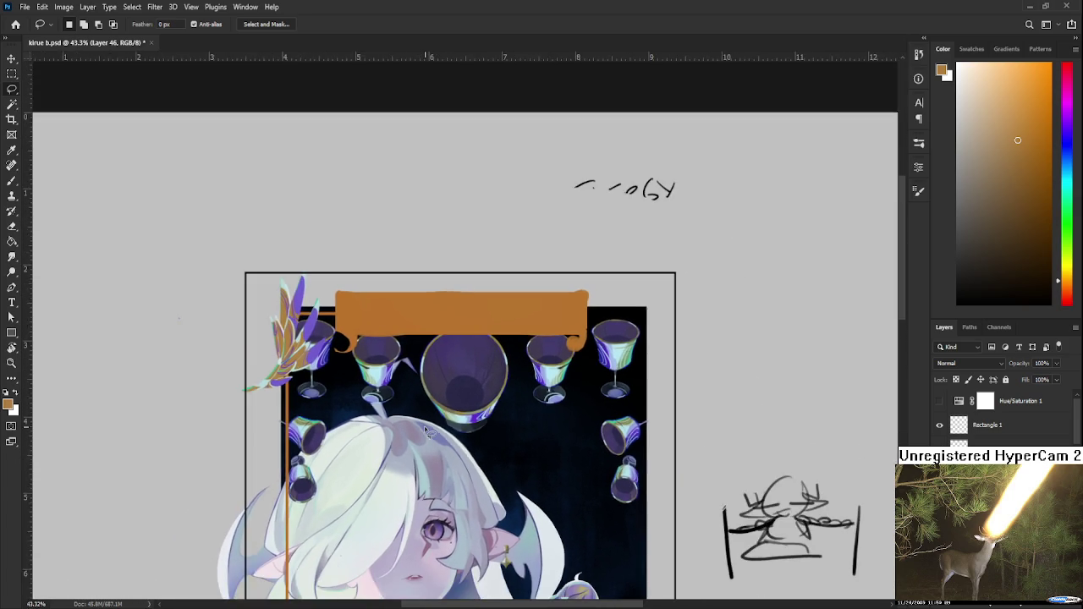
pyautogui.scroll(-1, 427, 431)
pyautogui.scroll(1, 370, 364)
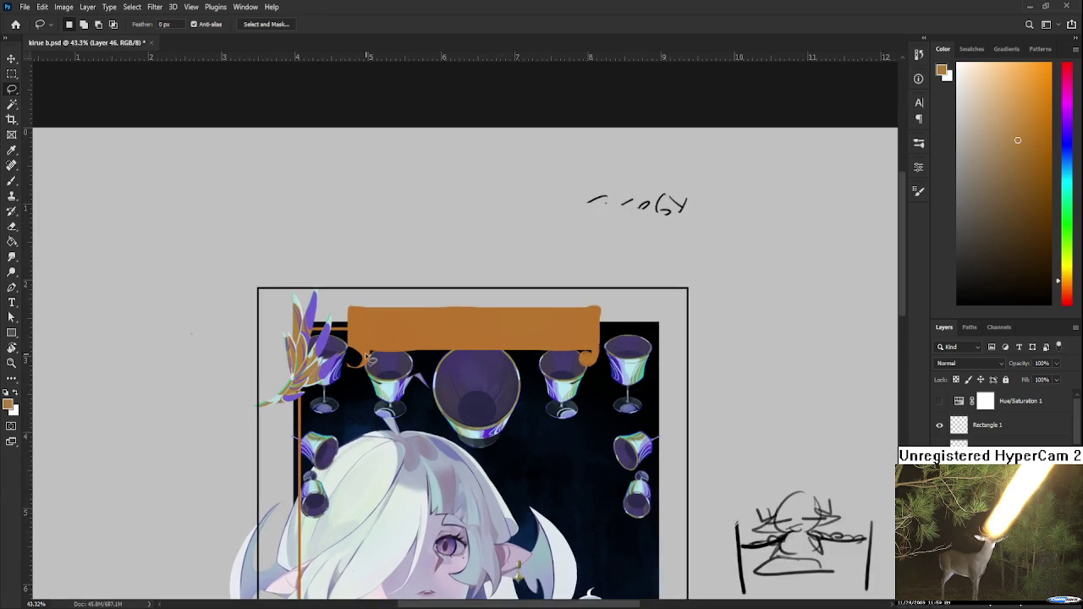
pyautogui.scroll(1, 370, 364)
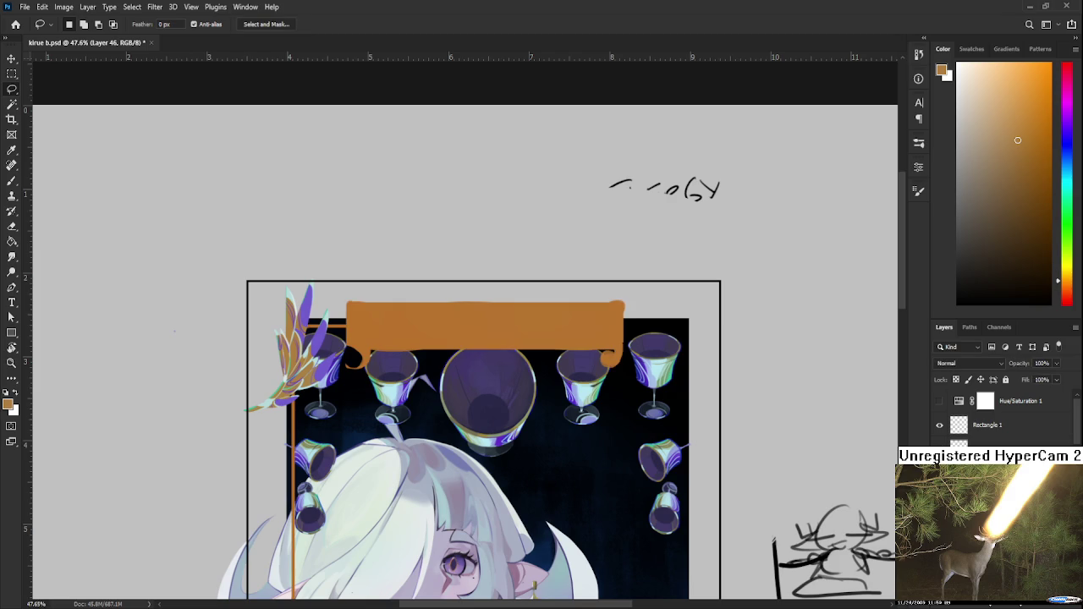
pyautogui.moveTo(412, 405); pyautogui.dragTo(393, 478)
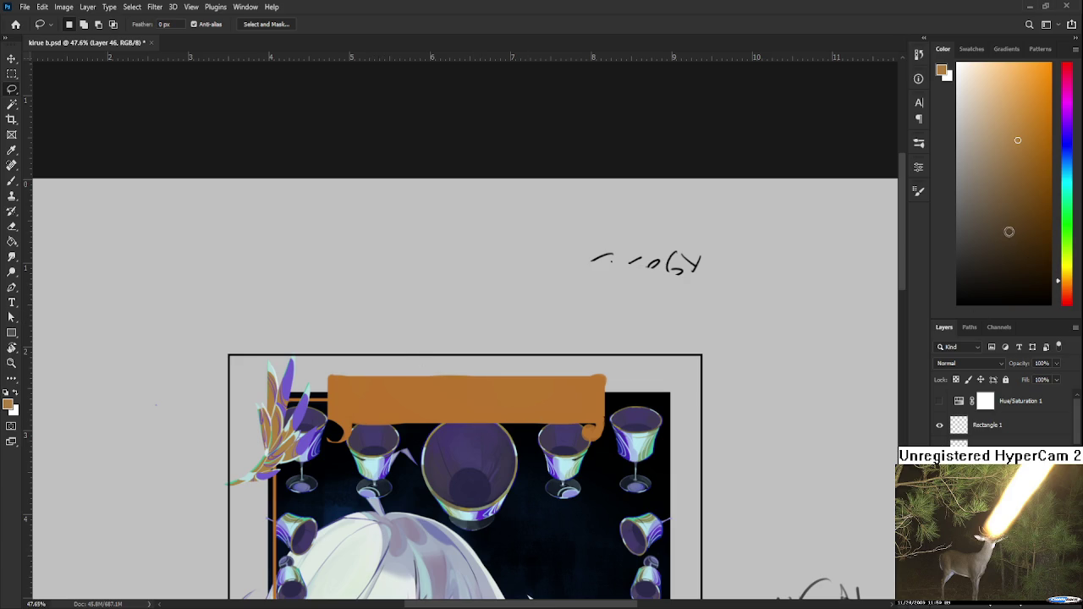
# Set up a small Brush in dark red for outlining the banner.
pyautogui.press('b')
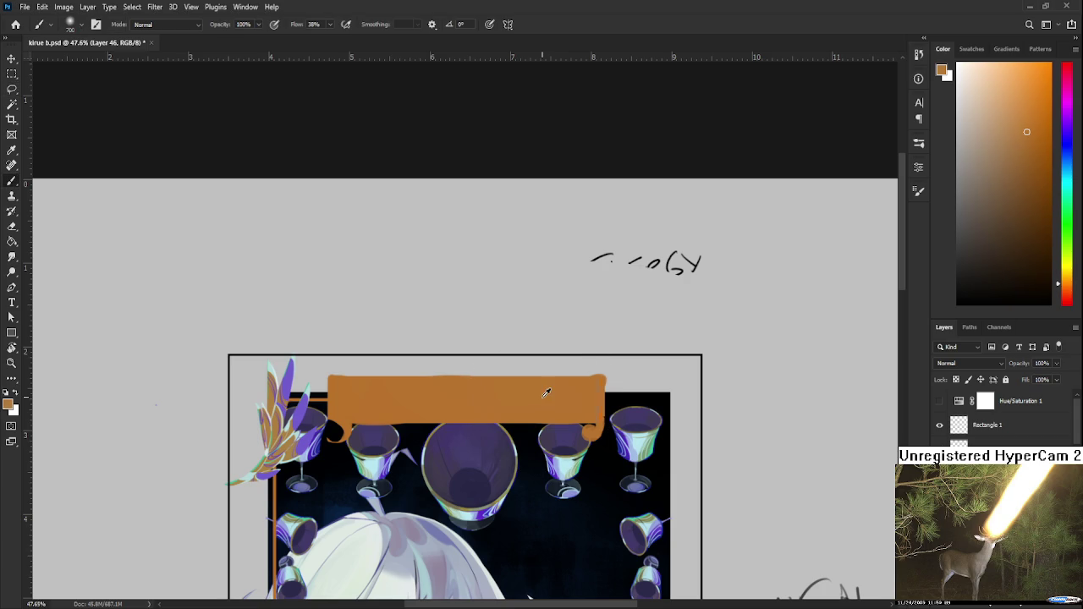
pyautogui.moveTo(1059, 281); pyautogui.dragTo(1059, 300)
pyautogui.click(1029, 220)
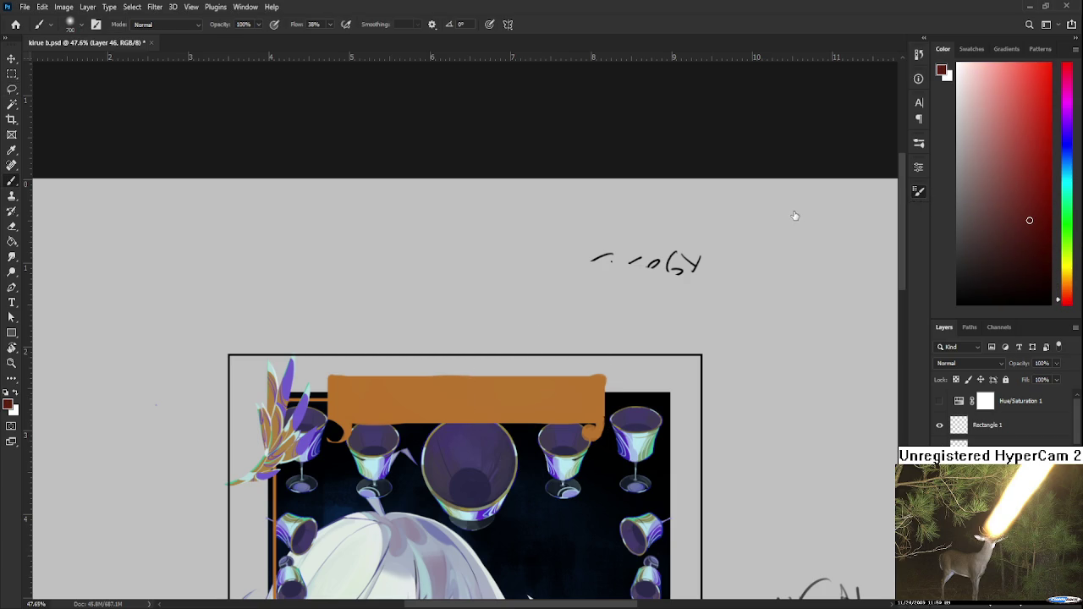
pyautogui.press('[')
pyautogui.press('[')
pyautogui.press('[')
pyautogui.scroll(5, 479, 336)
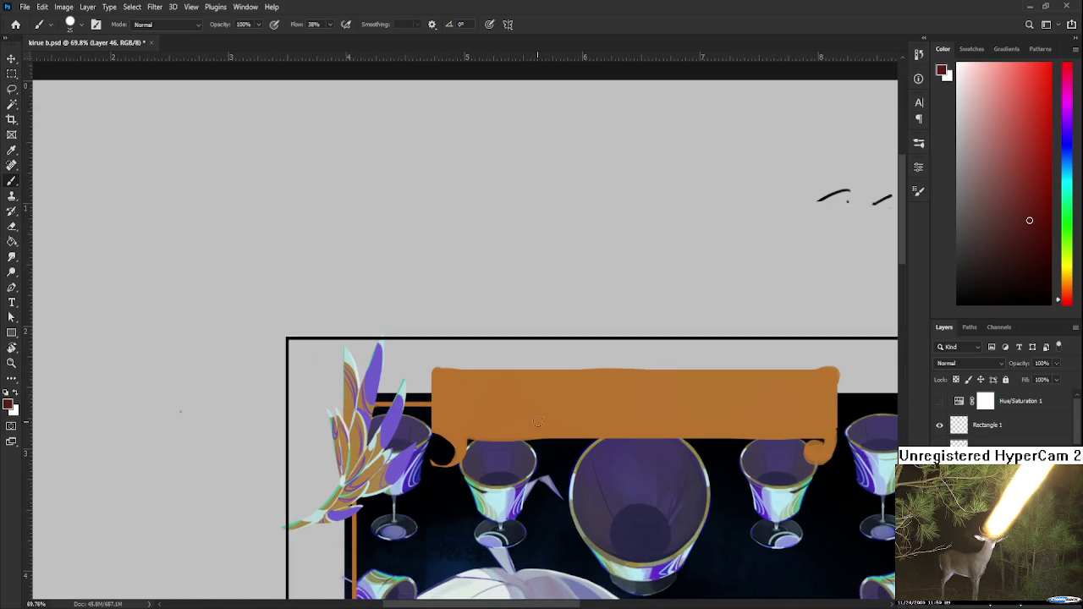
pyautogui.moveTo(483, 410); pyautogui.dragTo(406, 410)
pyautogui.scroll(-2, 411, 410)
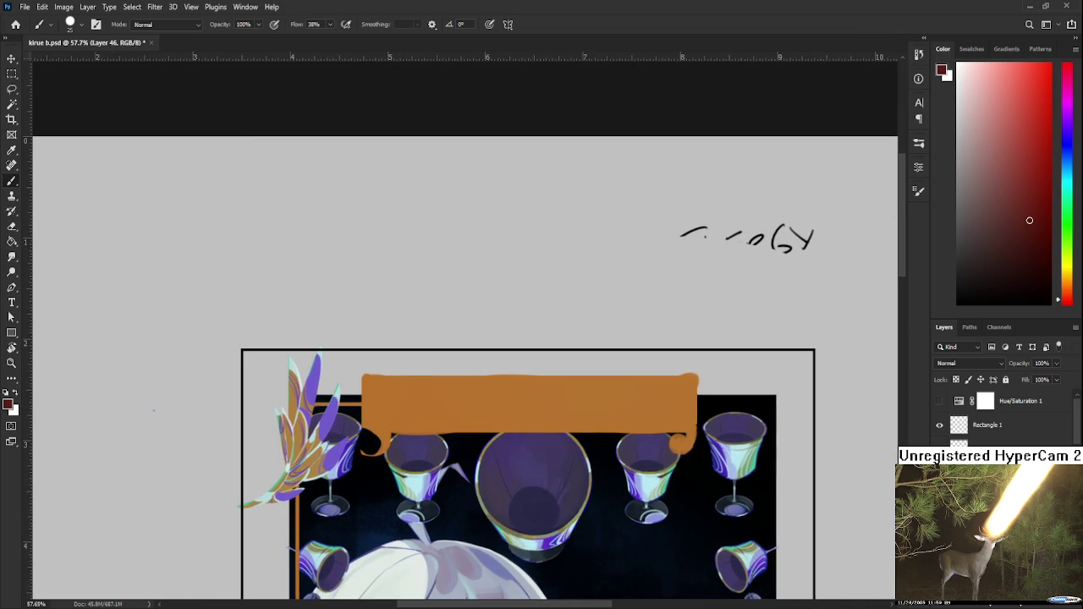
# Shift the banner slightly right with Free Transform and commit it.
pyautogui.hotkey('ctrl', 't')
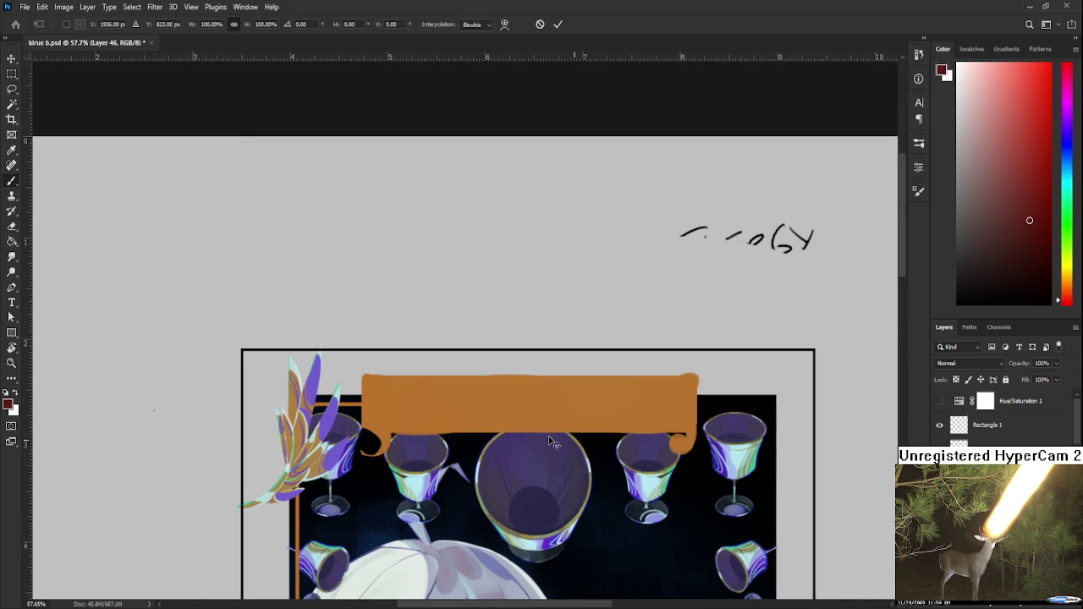
pyautogui.moveTo(550, 440); pyautogui.dragTo(547, 440)
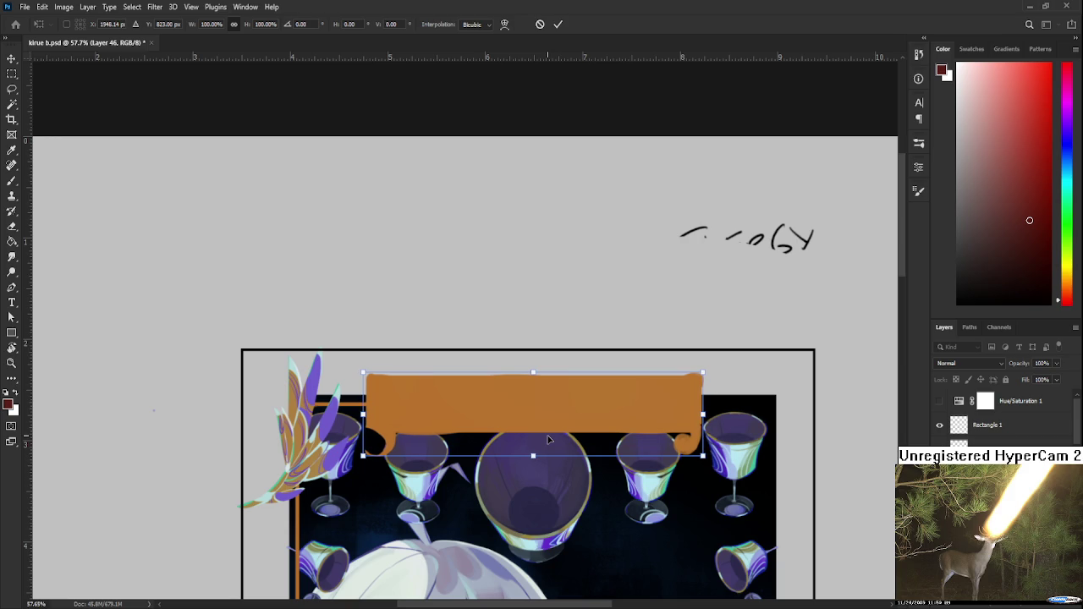
pyautogui.press('Return')
pyautogui.press('b')
# Outline the banner's left edge with a finer dark red brush, undoing retries.
pyautogui.scroll(-1, 548, 440)
pyautogui.scroll(-1, 546, 436)
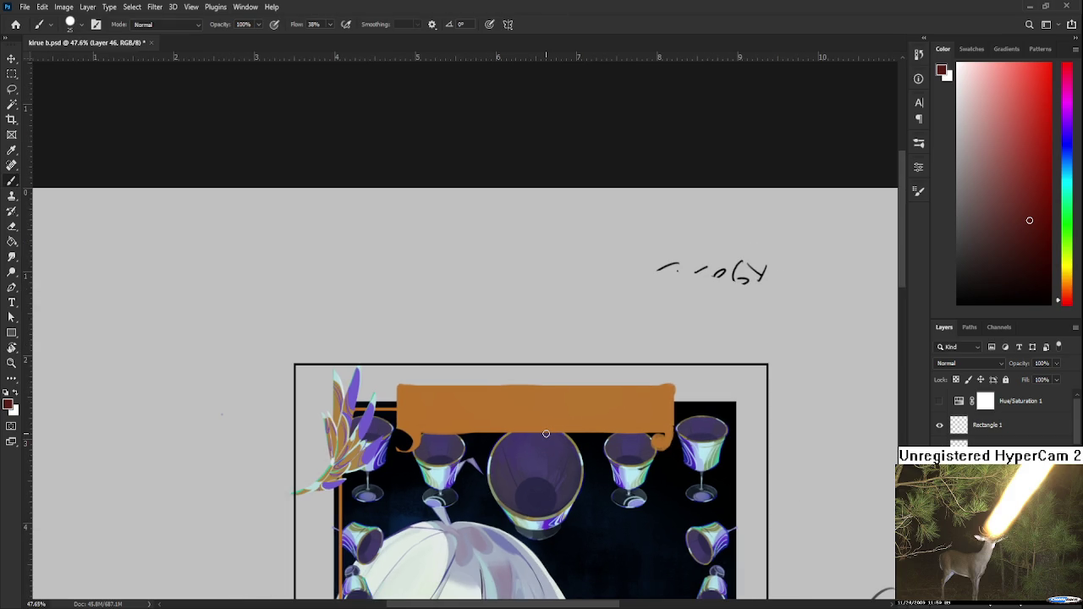
pyautogui.scroll(1, 439, 419)
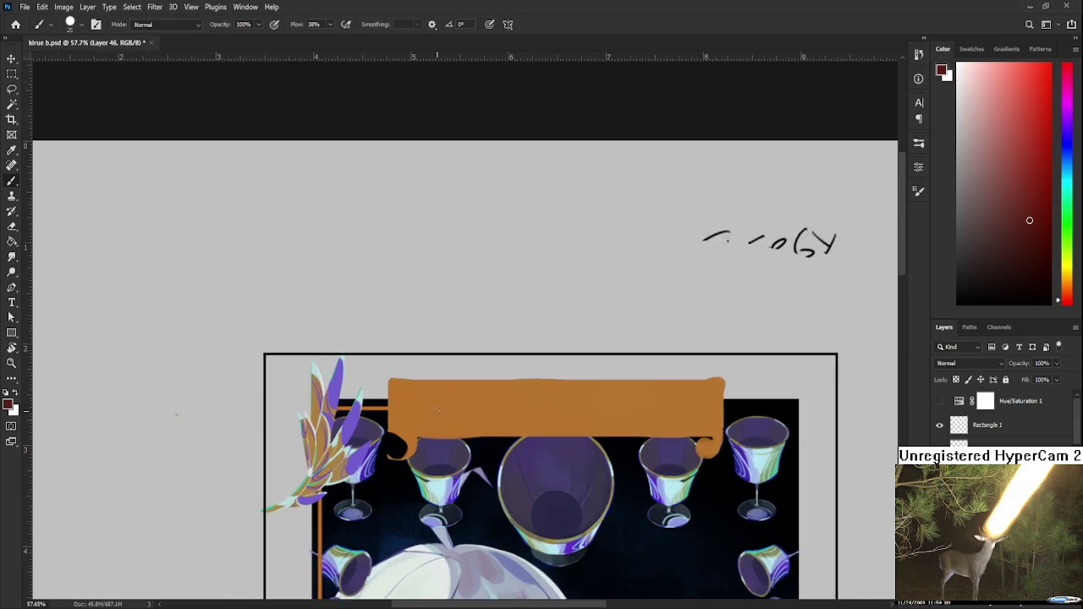
pyautogui.scroll(1, 440, 394)
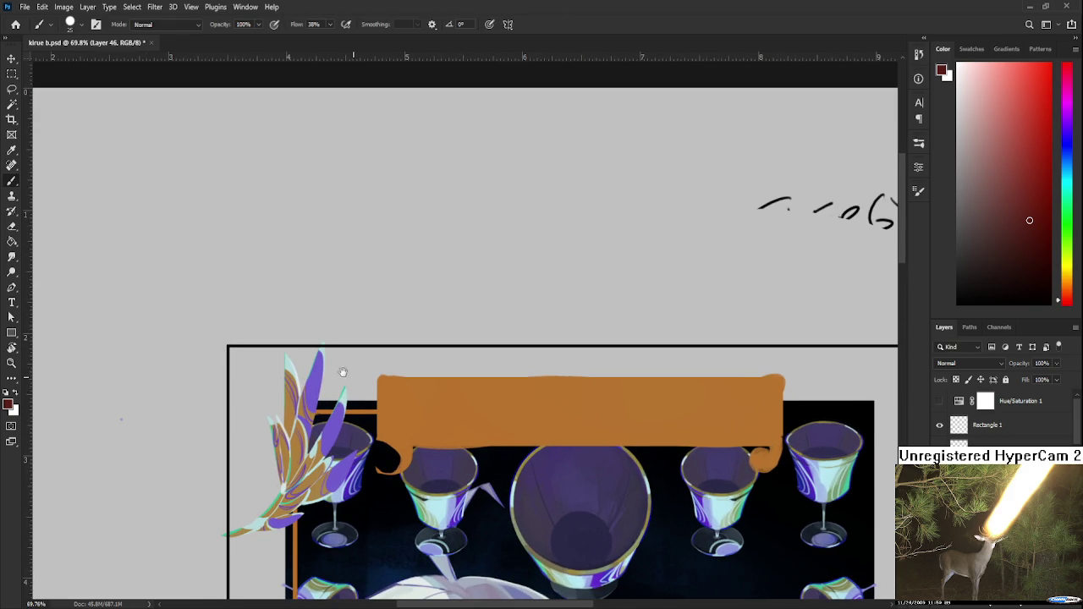
pyautogui.scroll(-1, 330, 363)
pyautogui.scroll(-1, 356, 368)
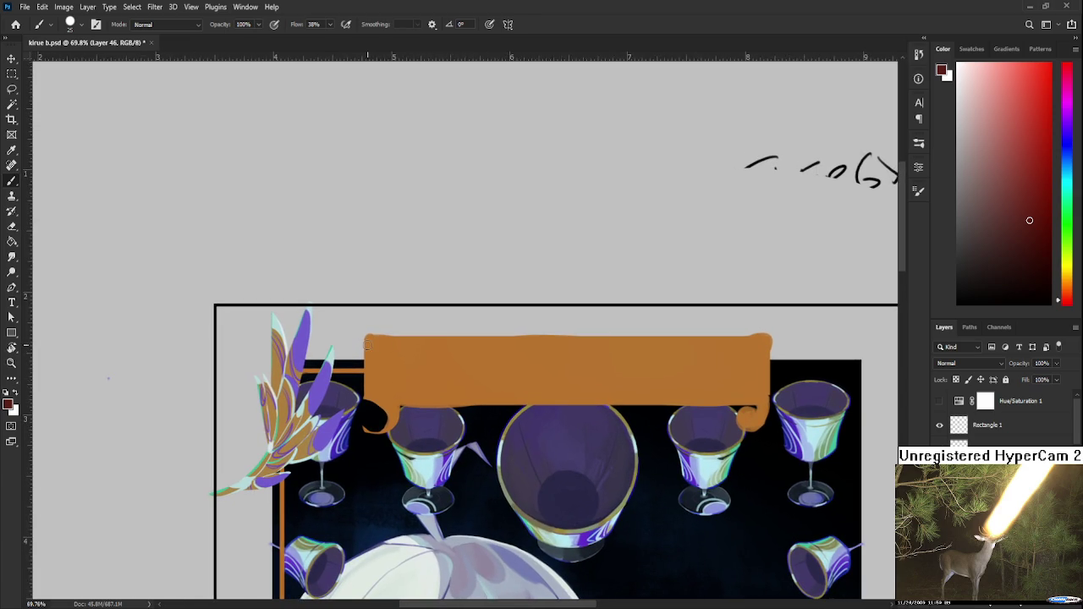
pyautogui.press('[')
pyautogui.press('[')
pyautogui.press('[')
pyautogui.moveTo(366, 337); pyautogui.dragTo(365, 389)
pyautogui.moveTo(365, 336); pyautogui.dragTo(365, 394)
pyautogui.hotkey('ctrl', 'z')
pyautogui.moveTo(364, 345)
pyautogui.mouseDown()
pyautogui.moveTo(366, 393)
pyautogui.moveTo(365, 340)
pyautogui.mouseUp()
pyautogui.hotkey('ctrl', 'z')
pyautogui.scroll(-2, 490, 350)
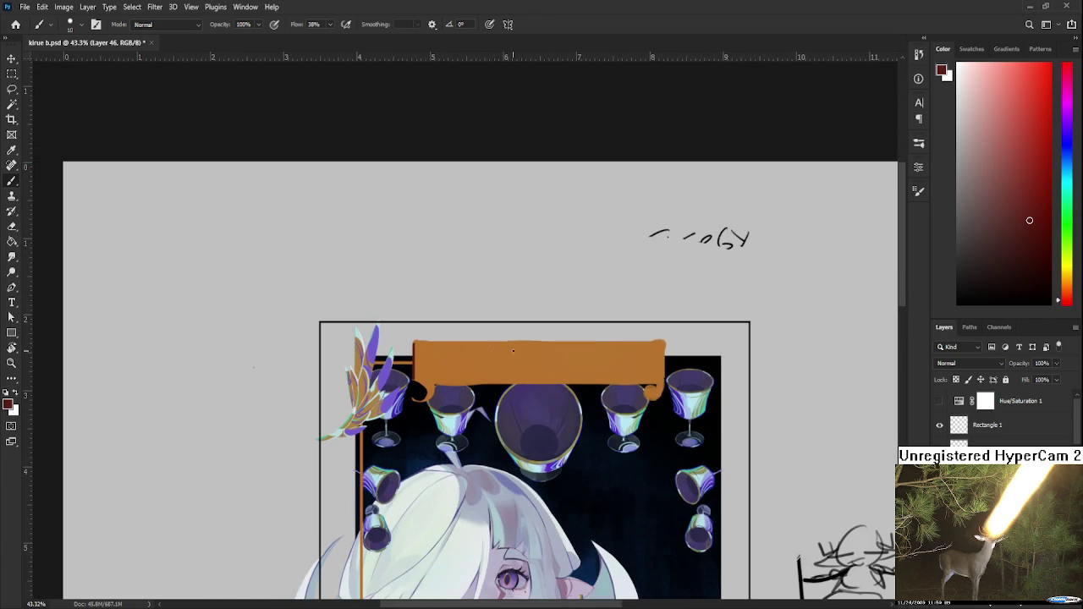
pyautogui.scroll(1, 536, 352)
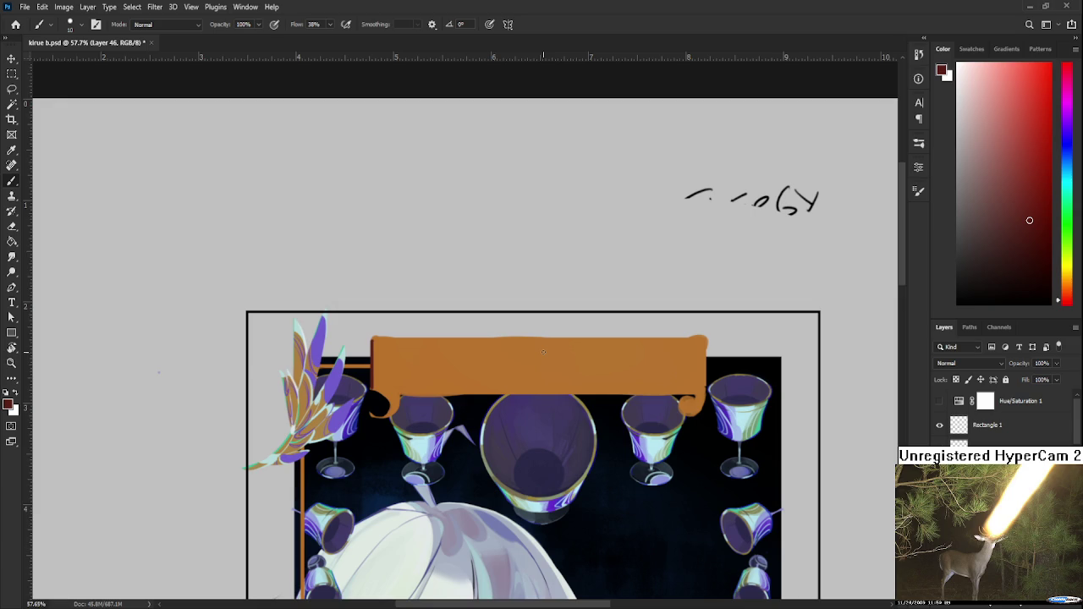
pyautogui.scroll(2, 543, 352)
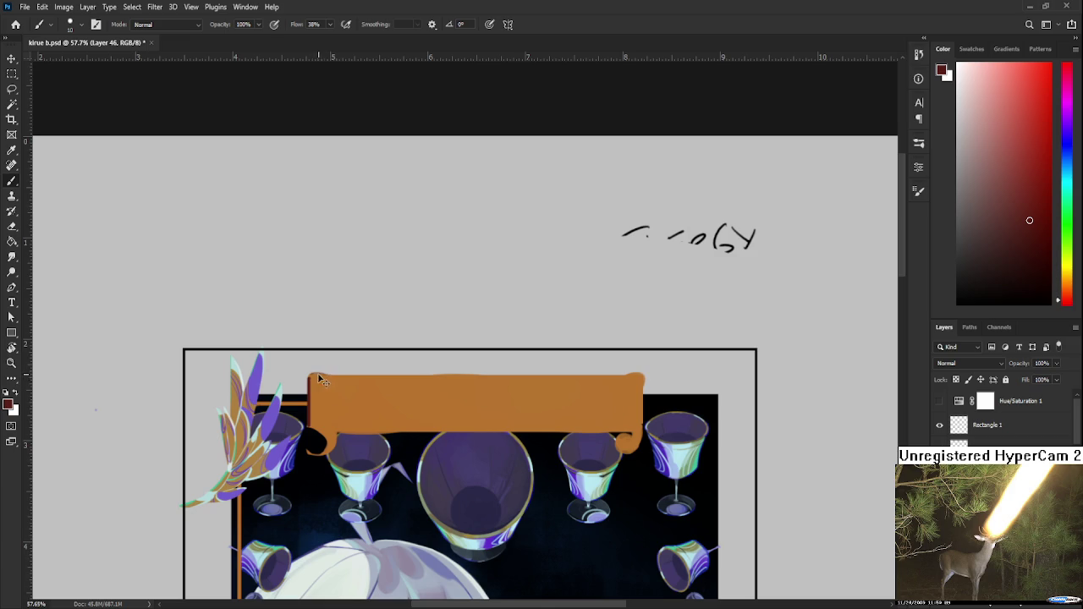
# Stroke a thin dark outline along the banner's top edge, undoing the overlong stroke.
pyautogui.moveTo(318, 375); pyautogui.dragTo(338, 367)
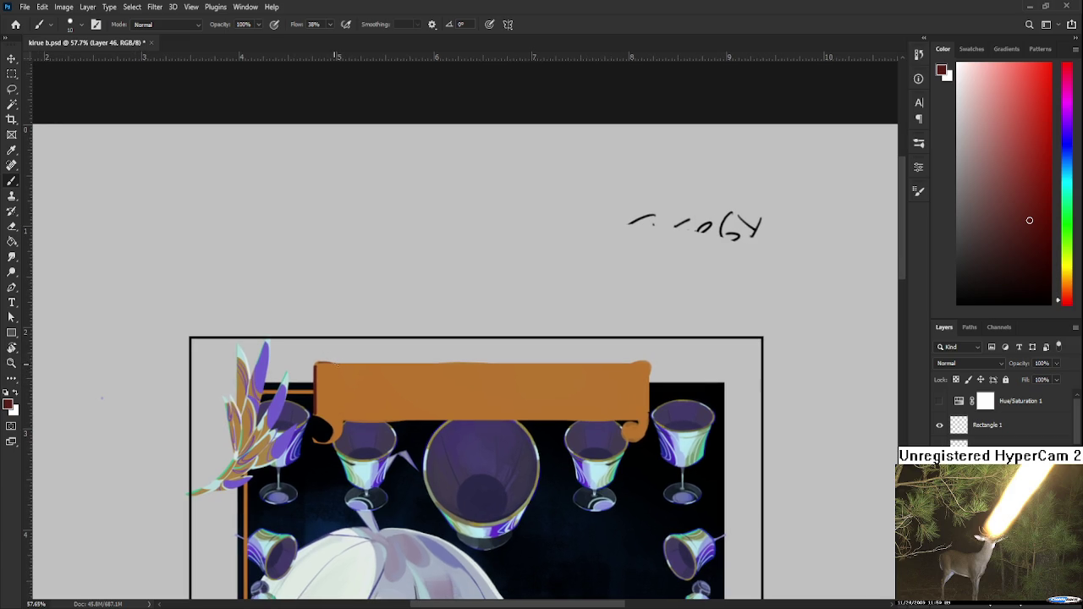
pyautogui.moveTo(337, 365)
pyautogui.mouseDown()
pyautogui.moveTo(489, 364)
pyautogui.moveTo(321, 365)
pyautogui.moveTo(487, 365)
pyautogui.mouseUp()
pyautogui.hotkey('ctrl', 'z')
pyautogui.scroll(-1, 511, 385)
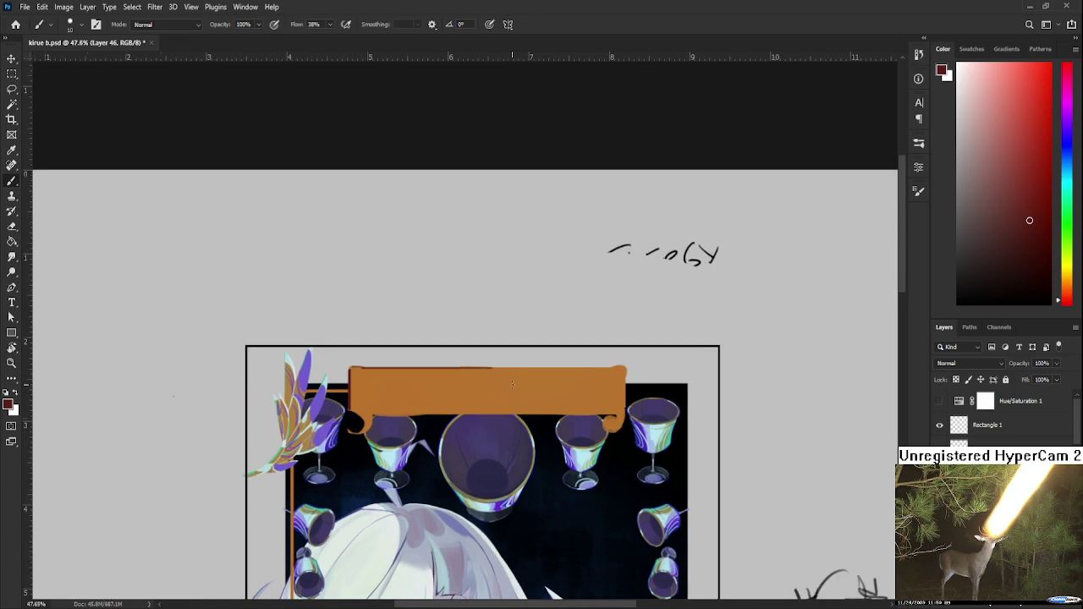
pyautogui.scroll(-1, 511, 385)
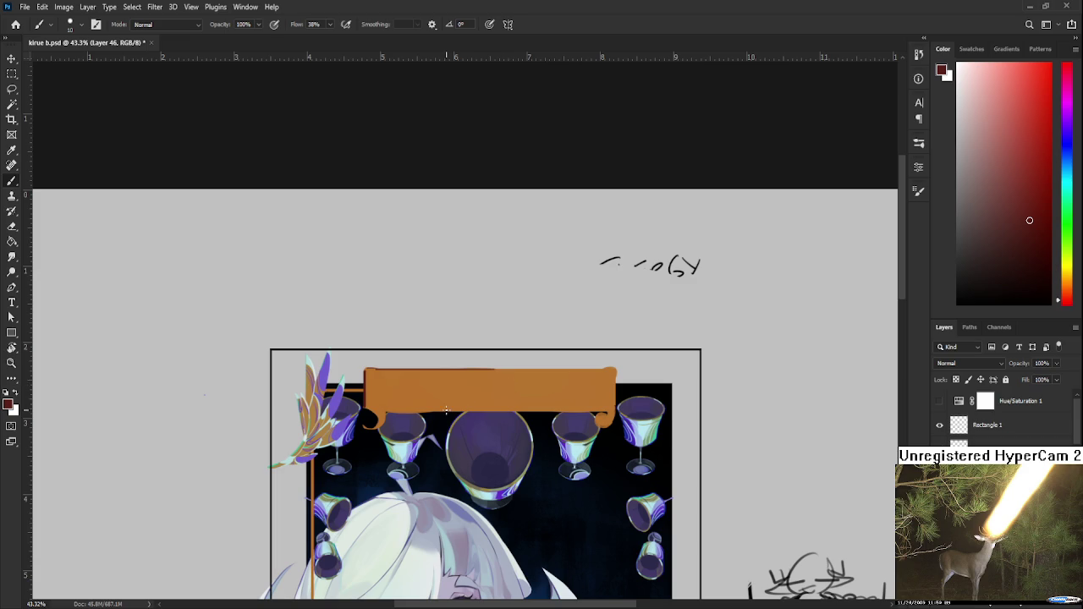
pyautogui.scroll(1, 397, 355)
pyautogui.scroll(1, 381, 342)
pyautogui.scroll(1, 373, 339)
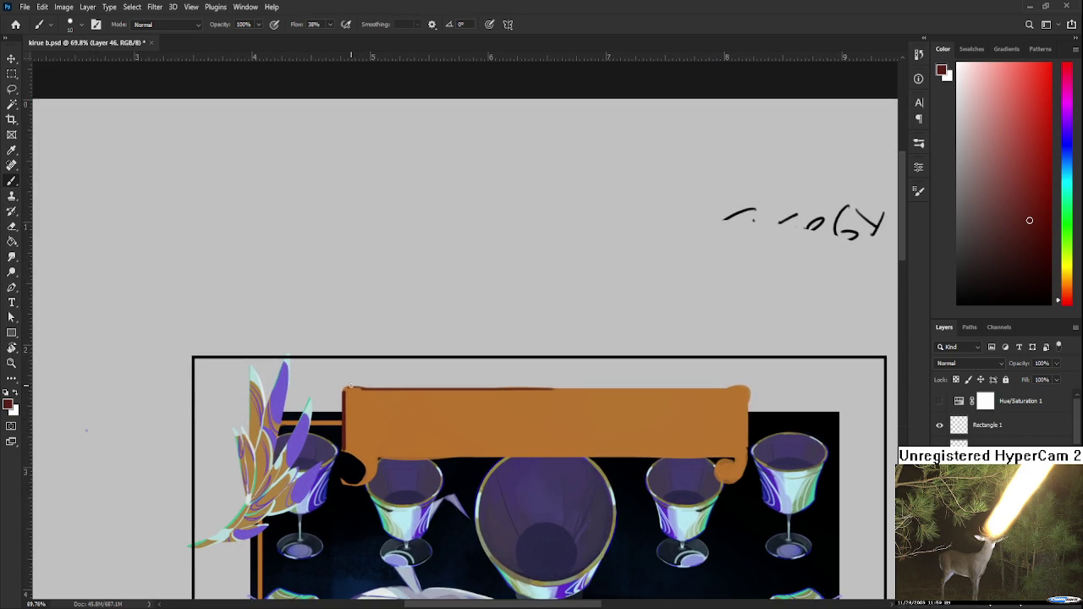
pyautogui.moveTo(352, 386)
pyautogui.mouseDown()
pyautogui.moveTo(471, 404)
pyautogui.moveTo(448, 403)
pyautogui.moveTo(577, 403)
pyautogui.moveTo(430, 395)
pyautogui.moveTo(579, 395)
pyautogui.moveTo(476, 389)
pyautogui.mouseUp()
pyautogui.press('e')
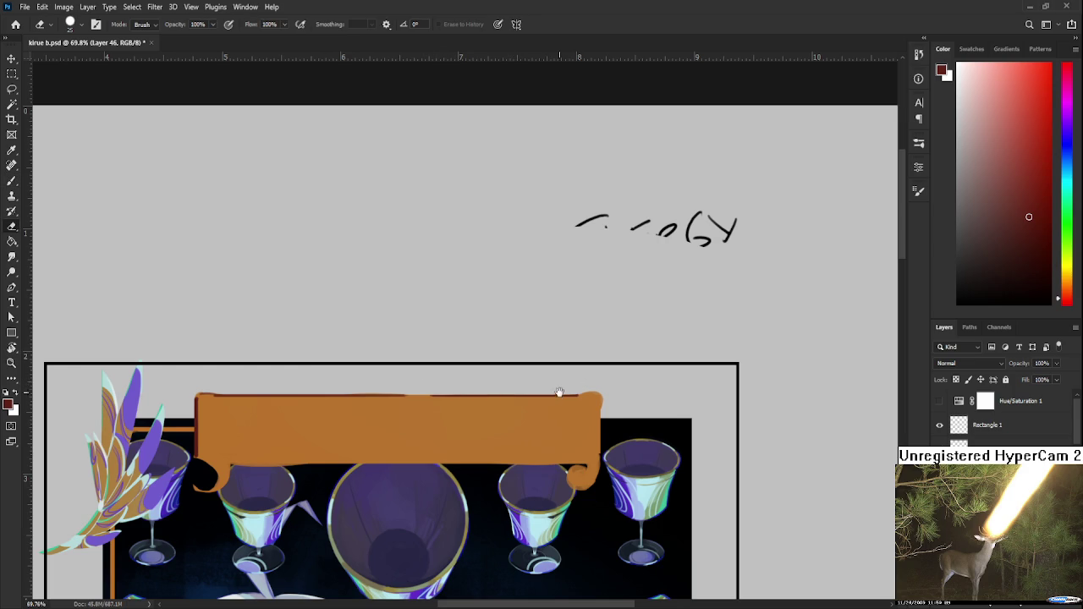
# Return to the Brush and sample the dark reddish-brown outline colour from the artwork.
pyautogui.moveTo(558, 392)
pyautogui.mouseDown()
pyautogui.moveTo(537, 394)
pyautogui.moveTo(605, 379)
pyautogui.mouseUp()
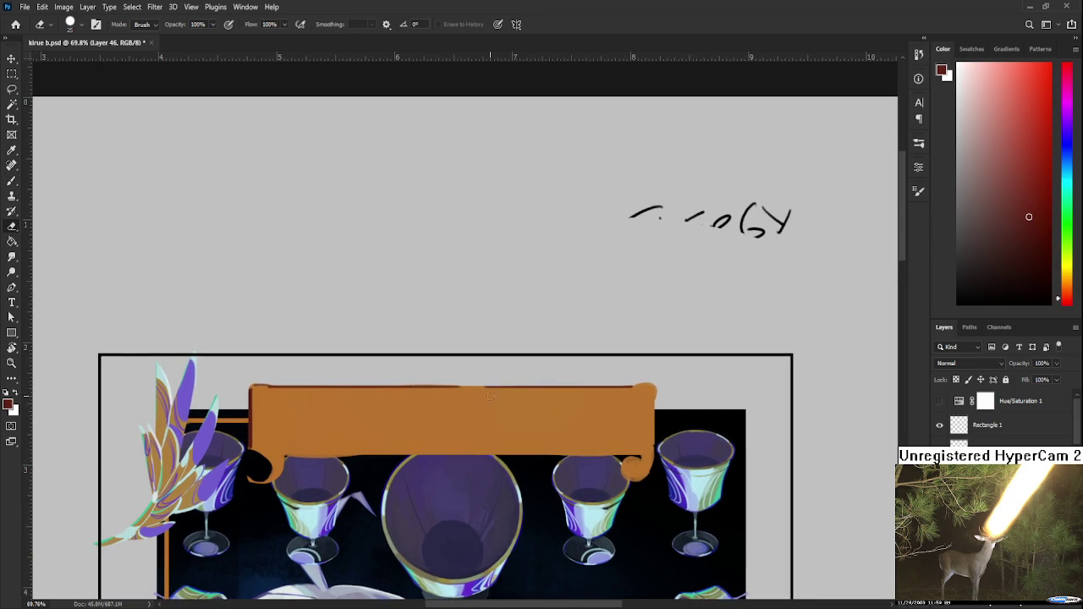
pyautogui.moveTo(466, 420)
pyautogui.mouseDown()
pyautogui.moveTo(471, 471)
pyautogui.moveTo(516, 480)
pyautogui.mouseUp()
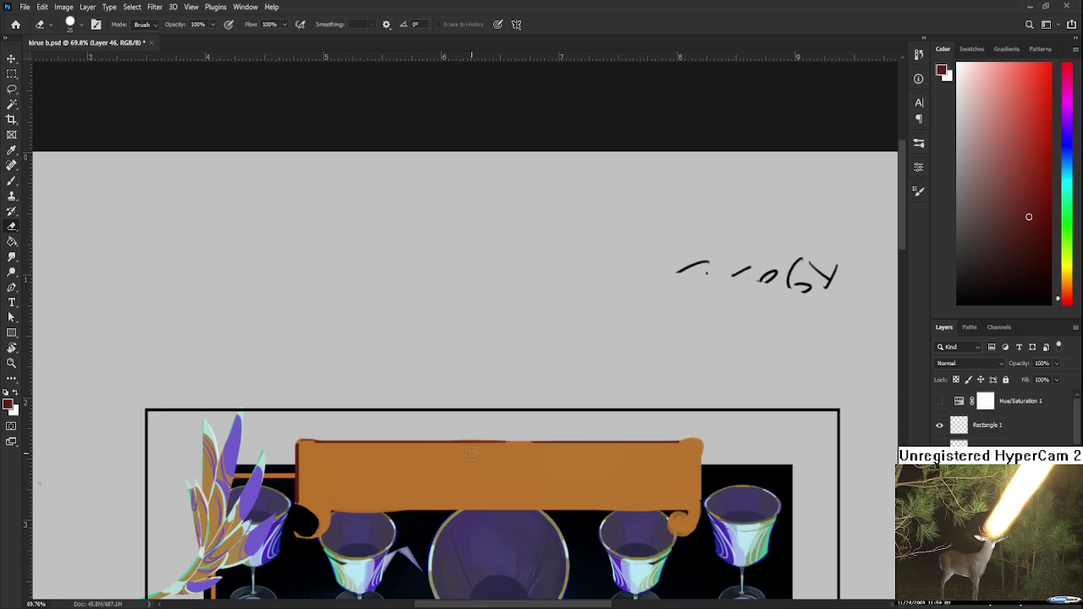
pyautogui.press('b')
pyautogui.keyDown('alt'); pyautogui.click(302, 459); pyautogui.keyUp('alt')
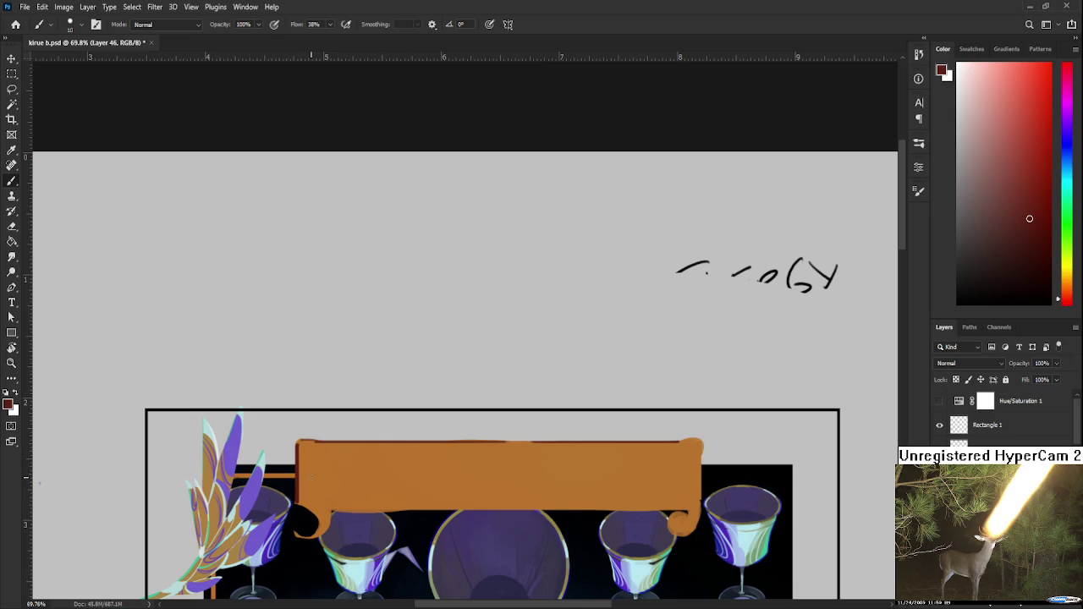
pyautogui.moveTo(449, 423)
pyautogui.mouseDown()
pyautogui.moveTo(411, 434)
pyautogui.moveTo(385, 404)
pyautogui.mouseUp()
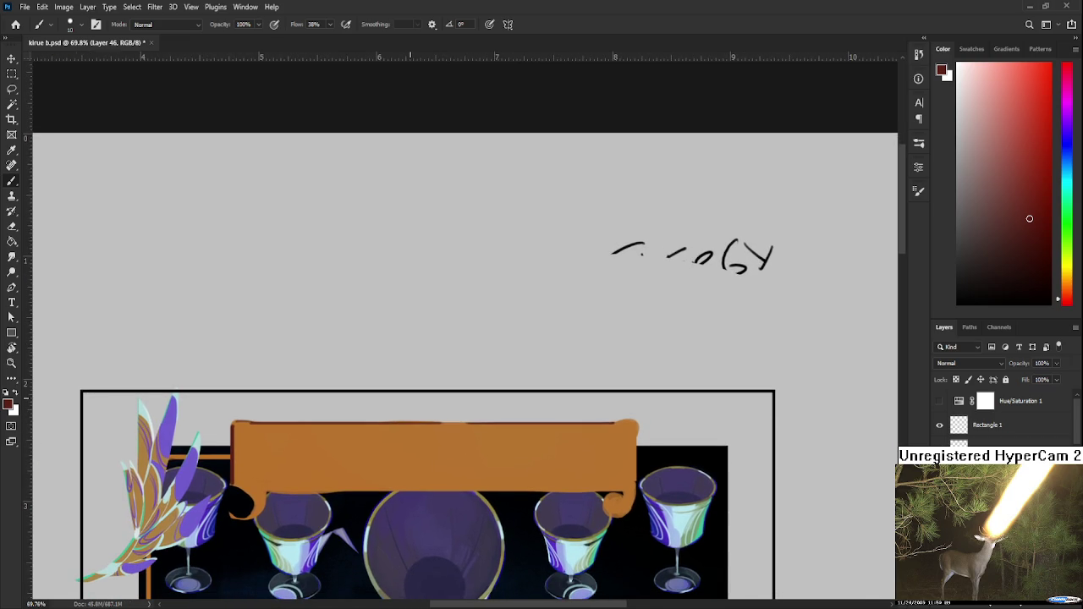
pyautogui.scroll(-2, 543, 376)
pyautogui.moveTo(496, 367)
pyautogui.mouseDown()
pyautogui.moveTo(403, 357)
pyautogui.moveTo(343, 332)
pyautogui.mouseUp()
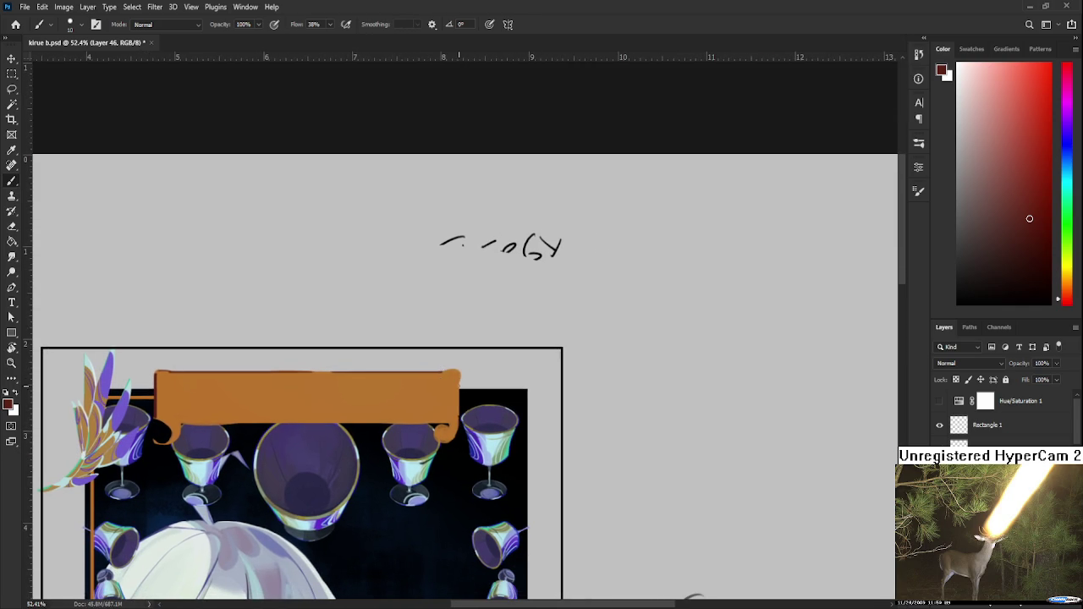
# Cover the banner's right edge with sampled orange after undoing a dark stroke.
pyautogui.moveTo(457, 381); pyautogui.dragTo(458, 428)
pyautogui.hotkey('ctrl', 'z')
pyautogui.moveTo(458, 381); pyautogui.dragTo(458, 423)
pyautogui.keyDown('alt'); pyautogui.click(458, 387); pyautogui.keyUp('alt')
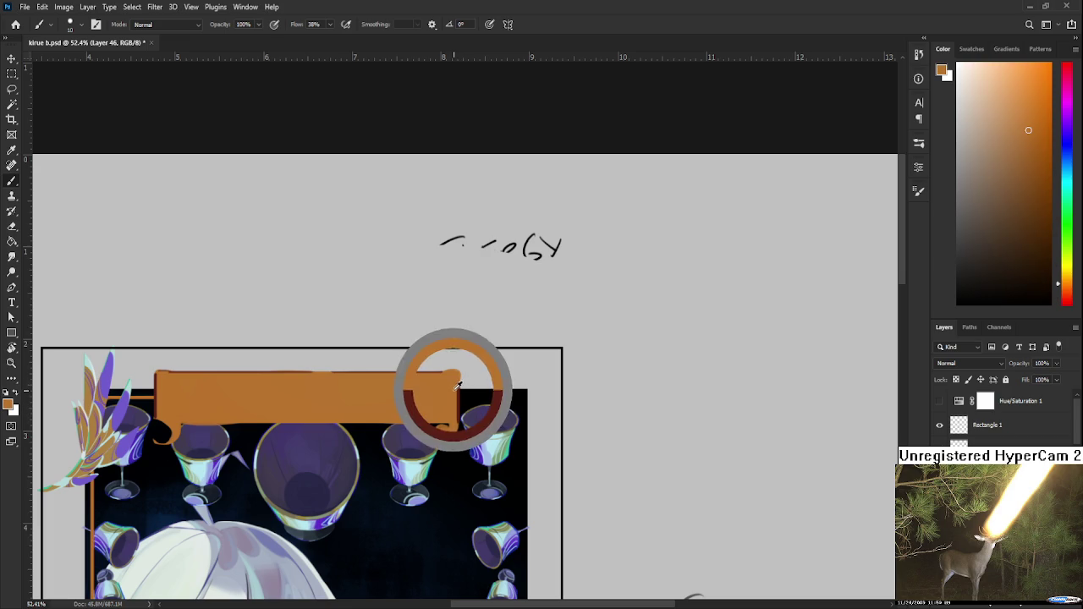
pyautogui.keyDown('alt'); pyautogui.click(455, 385); pyautogui.keyUp('alt')
pyautogui.moveTo(458, 387)
pyautogui.mouseDown()
pyautogui.moveTo(457, 424)
pyautogui.moveTo(499, 392)
pyautogui.moveTo(518, 395)
pyautogui.mouseUp()
# Sample the dark red and smooth the banner's lower edge with dark strokes.
pyautogui.scroll(-3, 529, 351)
pyautogui.scroll(5, 462, 416)
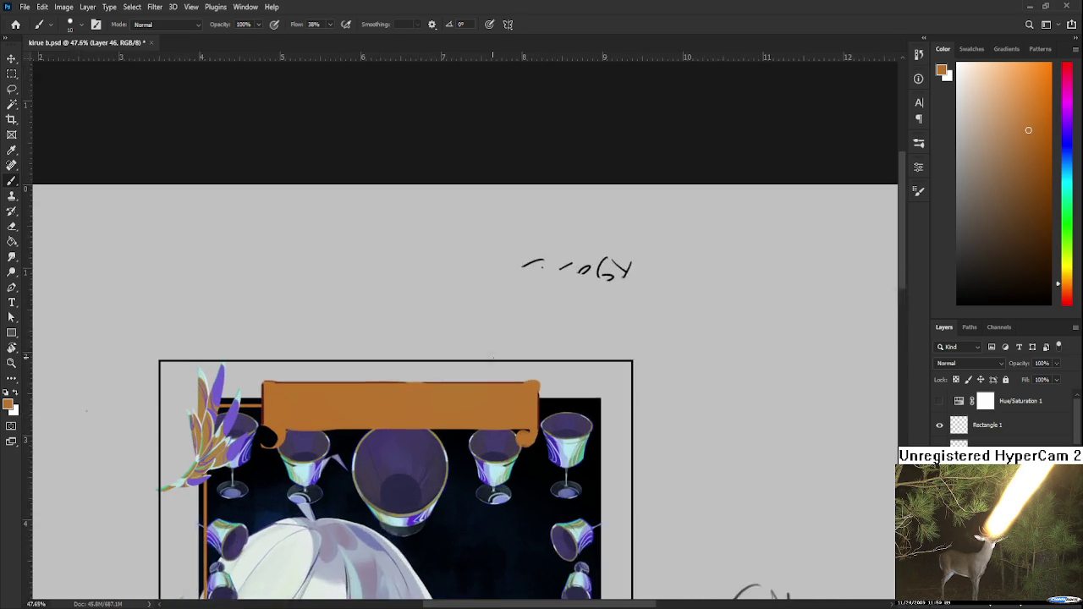
pyautogui.moveTo(462, 415); pyautogui.dragTo(623, 398)
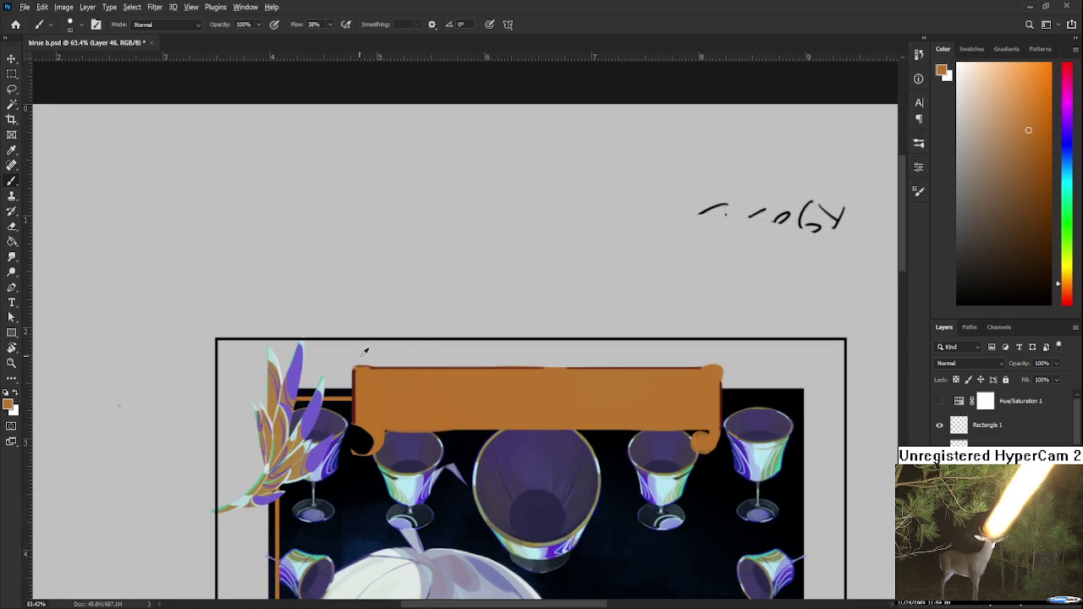
pyautogui.moveTo(363, 335); pyautogui.dragTo(357, 386)
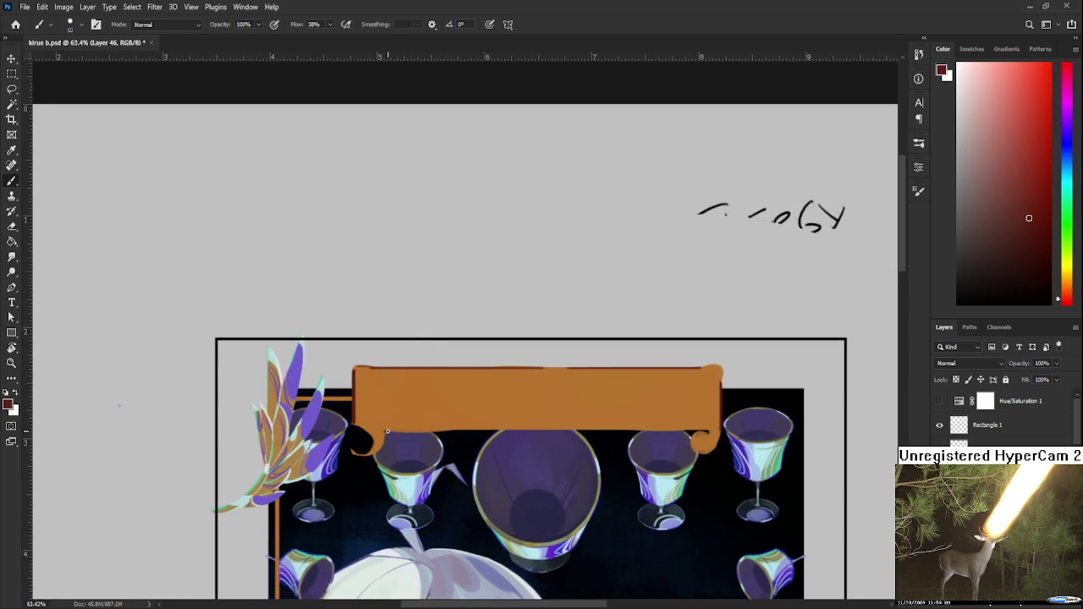
pyautogui.moveTo(386, 431); pyautogui.dragTo(457, 430)
pyautogui.moveTo(387, 381); pyautogui.dragTo(339, 406)
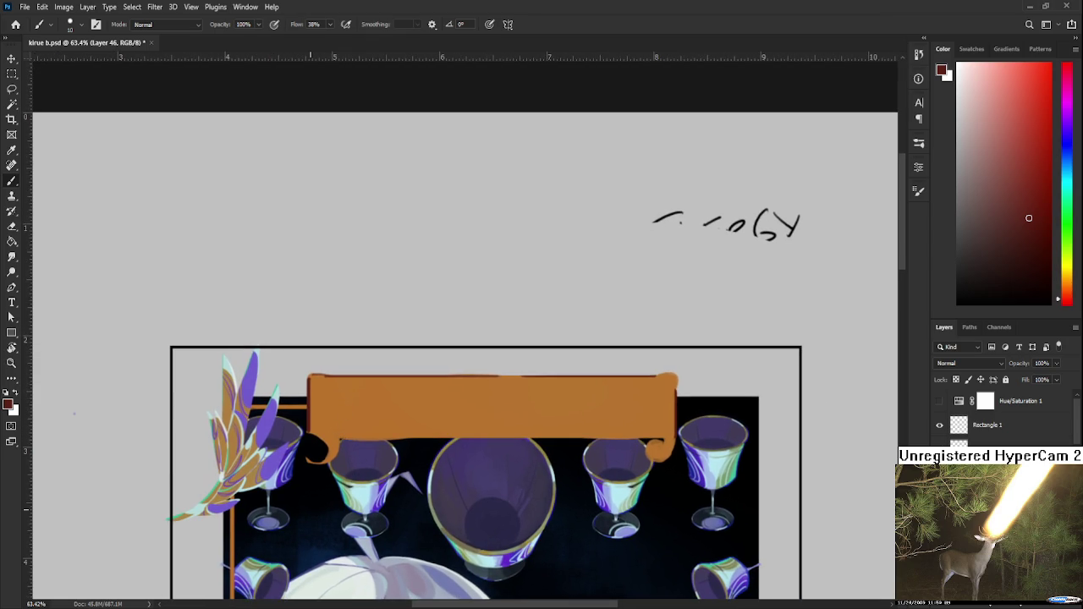
pyautogui.moveTo(347, 443); pyautogui.dragTo(370, 456)
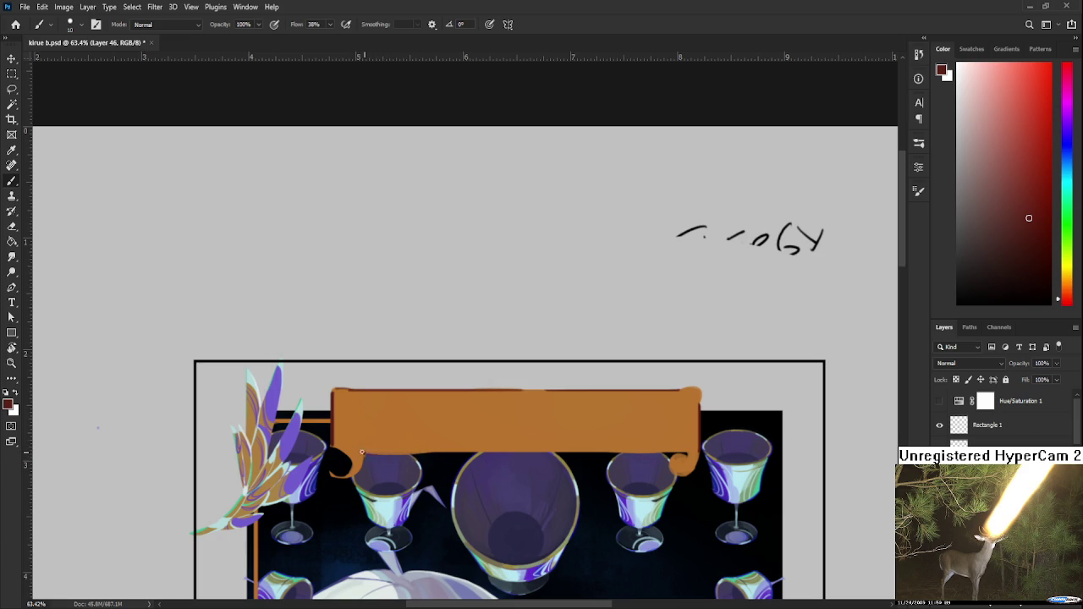
pyautogui.moveTo(380, 455)
pyautogui.mouseDown()
pyautogui.moveTo(424, 450)
pyautogui.moveTo(362, 454)
pyautogui.moveTo(430, 450)
pyautogui.mouseUp()
# Rotate the canvas view 90° sideways and return to the Brush.
pyautogui.scroll(-3, 479, 400)
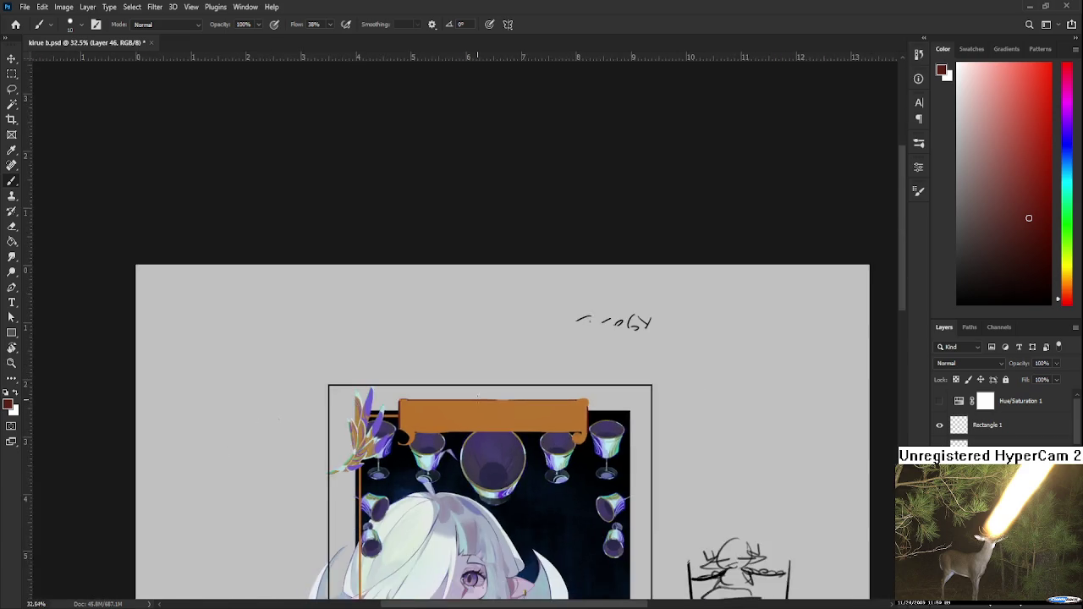
pyautogui.scroll(-2, 480, 400)
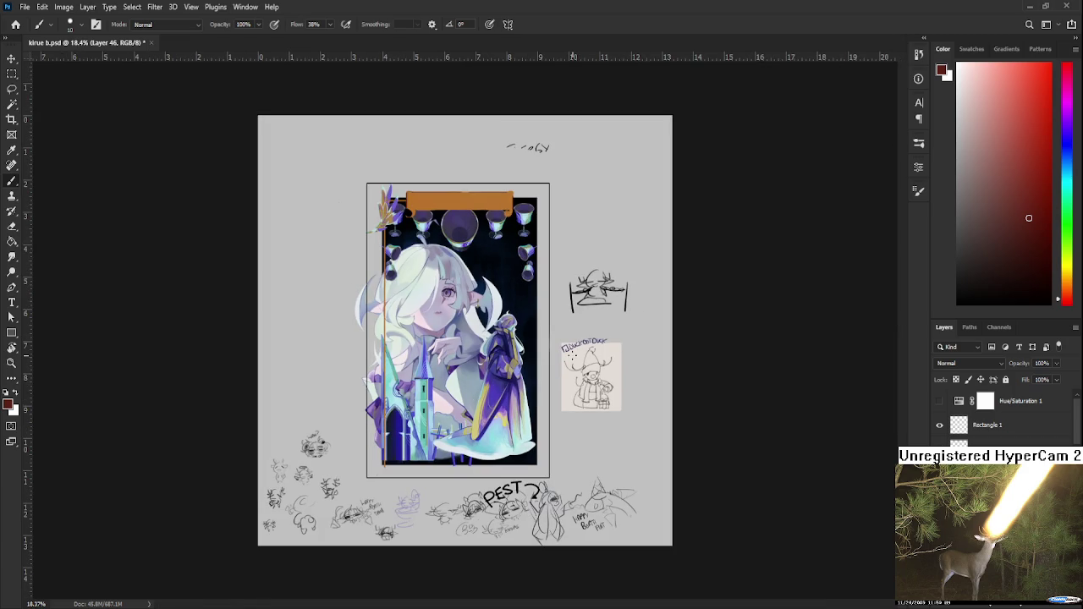
pyautogui.scroll(2, 572, 347)
pyautogui.scroll(2, 573, 347)
pyautogui.scroll(2, 573, 347)
pyautogui.press('r')
pyautogui.moveTo(573, 347)
pyautogui.mouseDown()
pyautogui.moveTo(607, 346)
pyautogui.moveTo(511, 492)
pyautogui.mouseUp()
pyautogui.scroll(-3, 508, 474)
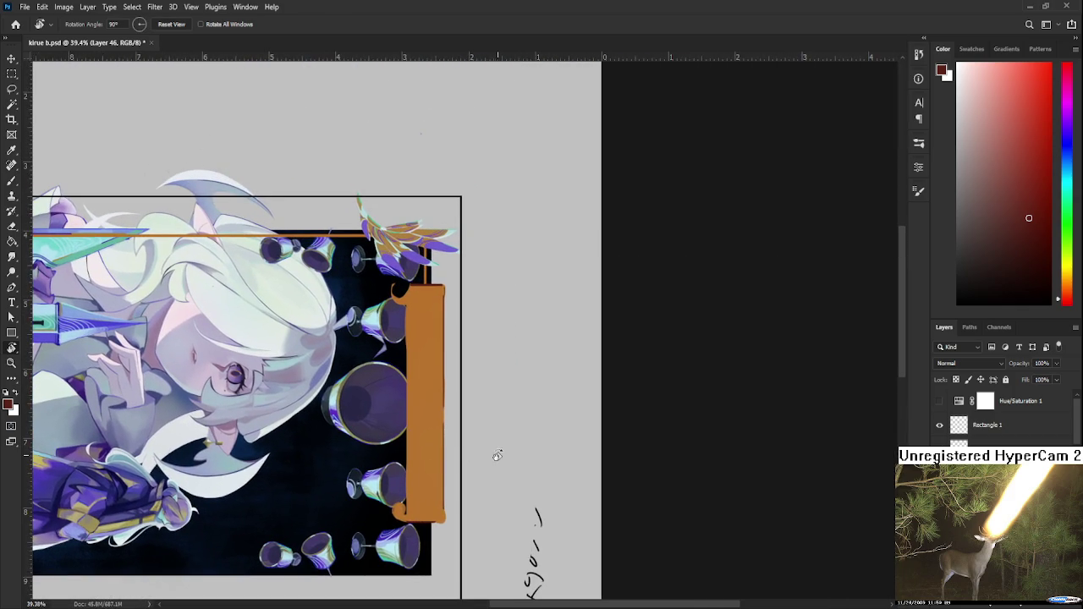
pyautogui.scroll(2, 433, 451)
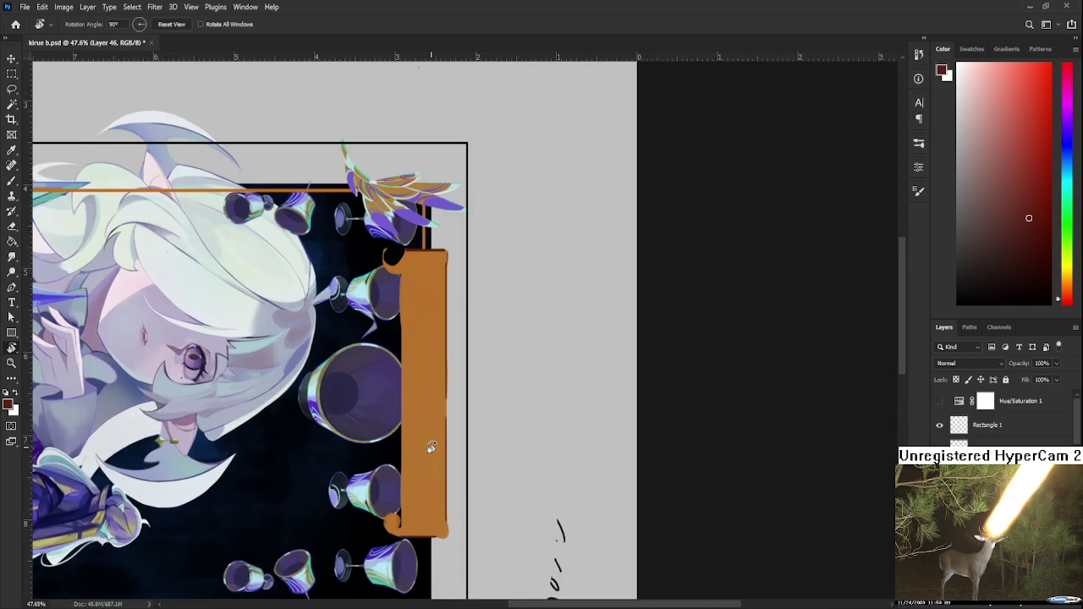
pyautogui.scroll(1, 432, 450)
pyautogui.scroll(1, 407, 436)
pyautogui.press('b')
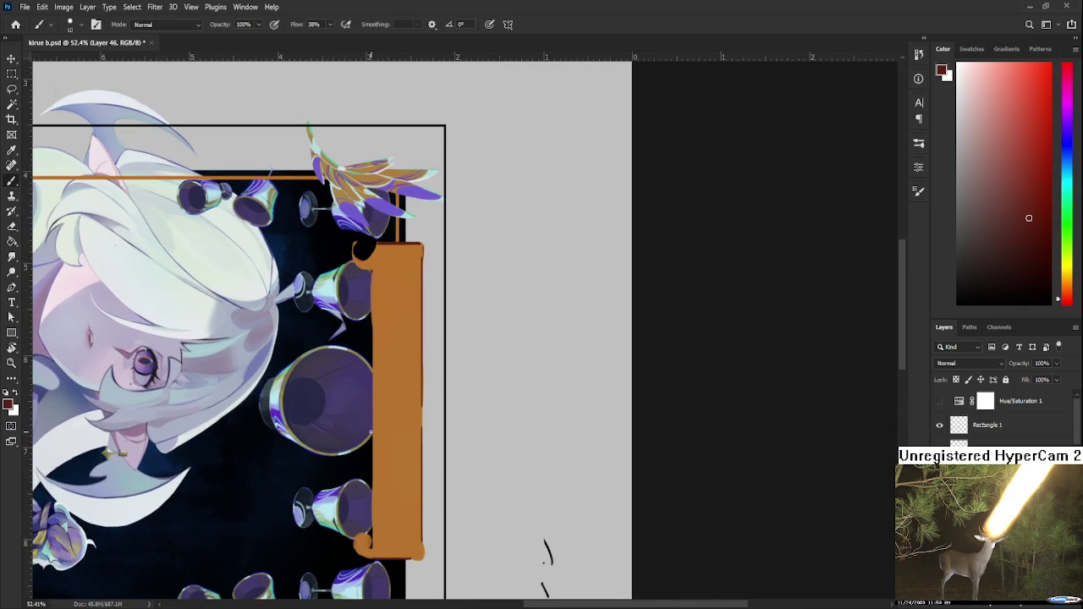
# Try several dark lines along the bar's left edge, undoing each one.
pyautogui.moveTo(373, 427); pyautogui.dragTo(385, 540)
pyautogui.hotkey('ctrl', 'z')
pyautogui.moveTo(372, 476); pyautogui.dragTo(373, 514)
pyautogui.hotkey('ctrl', 'z')
pyautogui.hotkey('ctrl', 'z')
pyautogui.moveTo(372, 474); pyautogui.dragTo(374, 538)
pyautogui.hotkey('ctrl', 'z')
pyautogui.moveTo(372, 464); pyautogui.dragTo(374, 514)
pyautogui.hotkey('ctrl', 'z')
pyautogui.hotkey('ctrl', 'z')
pyautogui.hotkey('ctrl', 'z')
pyautogui.moveTo(373, 474); pyautogui.dragTo(373, 515)
pyautogui.hotkey('ctrl', 'z')
pyautogui.hotkey('ctrl', 'z')
pyautogui.hotkey('ctrl', 'z')
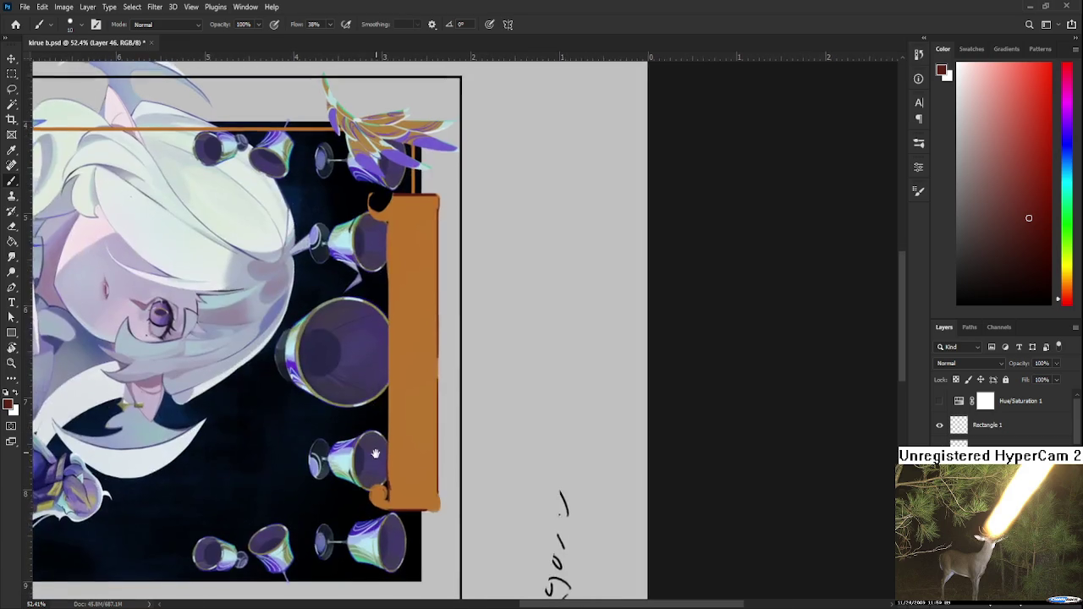
# Paint an orange curl at the bar's lower corner using sampled banner orange.
pyautogui.keyDown('alt'); pyautogui.click(387, 512); pyautogui.keyUp('alt')
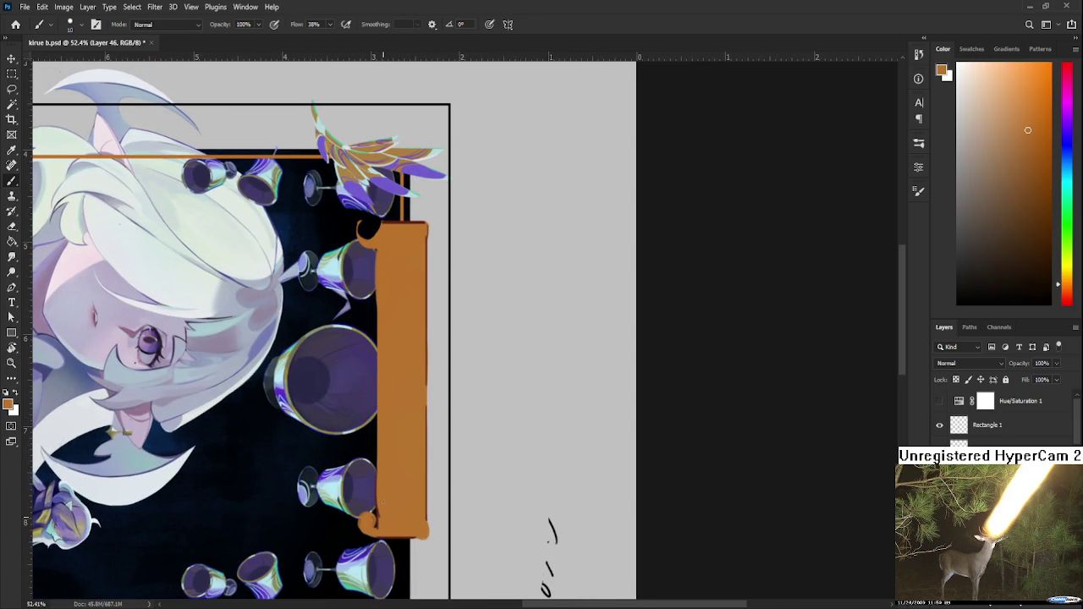
pyautogui.moveTo(370, 525); pyautogui.dragTo(366, 518)
pyautogui.keyDown('alt'); pyautogui.click(388, 531); pyautogui.keyUp('alt')
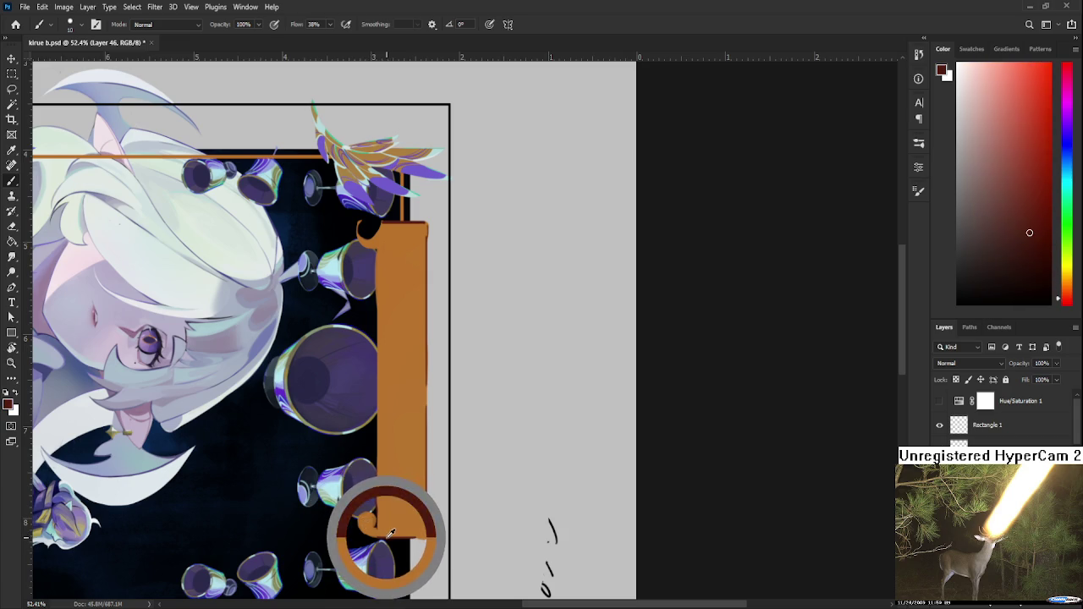
pyautogui.moveTo(390, 530); pyautogui.dragTo(386, 535)
pyautogui.keyDown('alt'); pyautogui.click(370, 517); pyautogui.keyUp('alt')
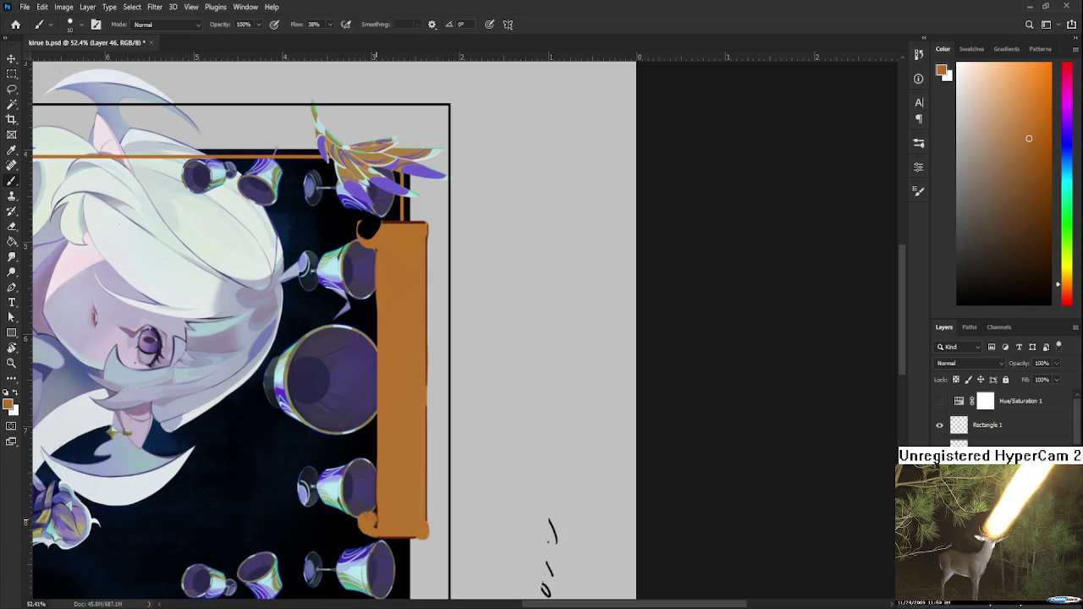
pyautogui.moveTo(401, 464); pyautogui.dragTo(403, 530)
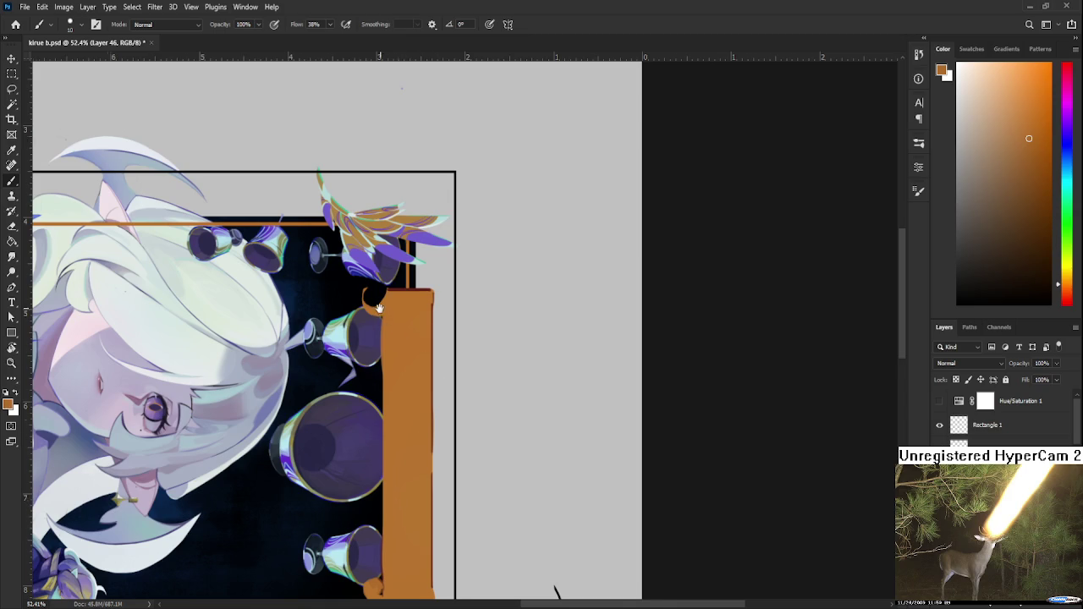
pyautogui.moveTo(379, 309)
pyautogui.mouseDown()
pyautogui.moveTo(371, 381)
pyautogui.moveTo(398, 360)
pyautogui.mouseUp()
pyautogui.keyDown('alt'); pyautogui.click(397, 353); pyautogui.keyUp('alt')
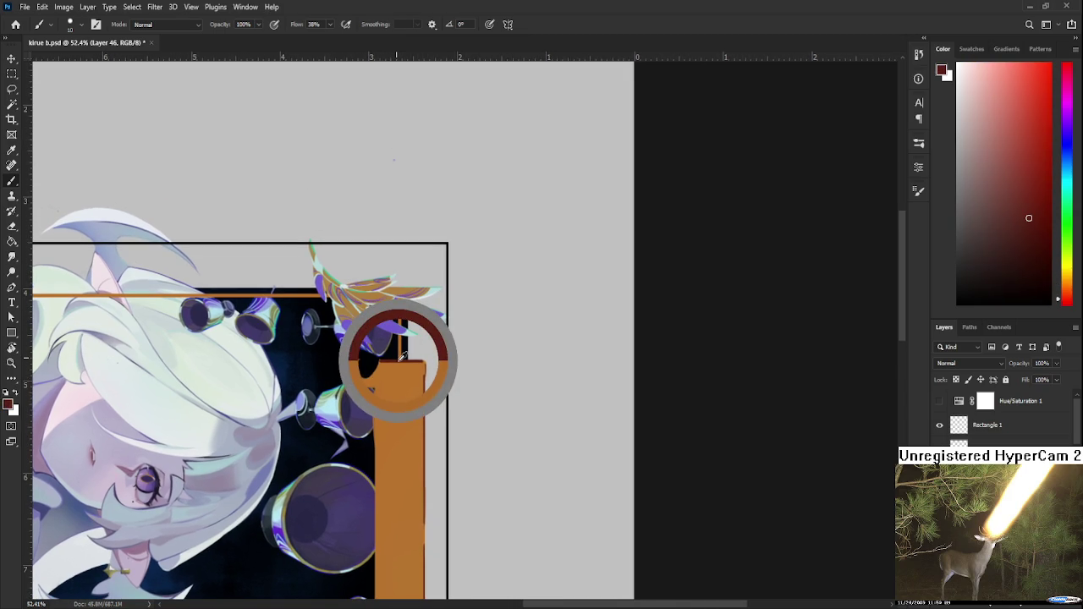
# Sample the banner's orange and dark reddish-brown outline colours along the bar.
pyautogui.moveTo(358, 453); pyautogui.dragTo(374, 411)
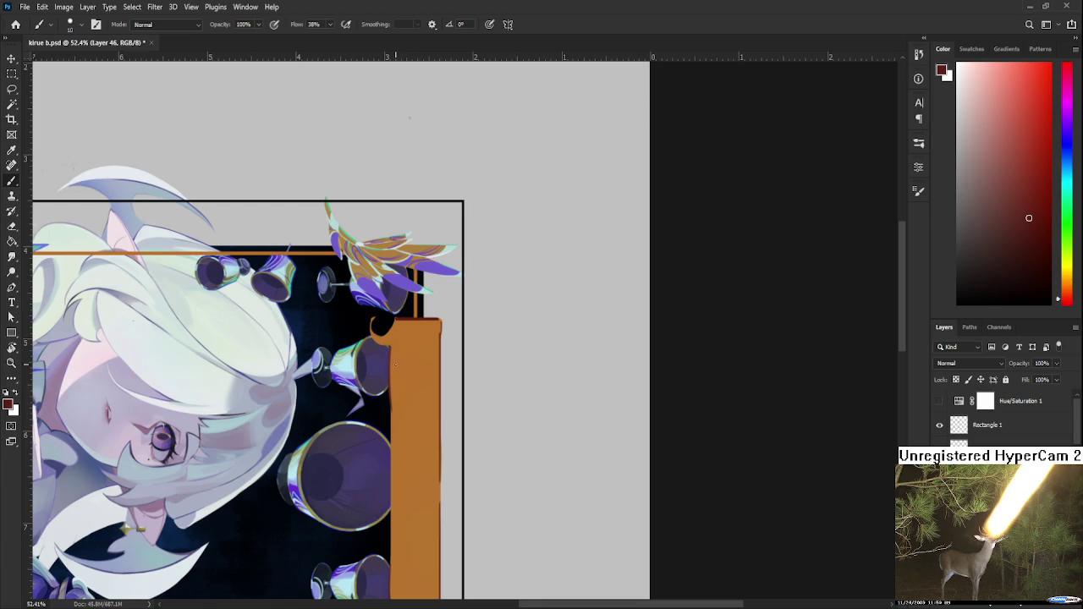
pyautogui.scroll(-1, 564, 592)
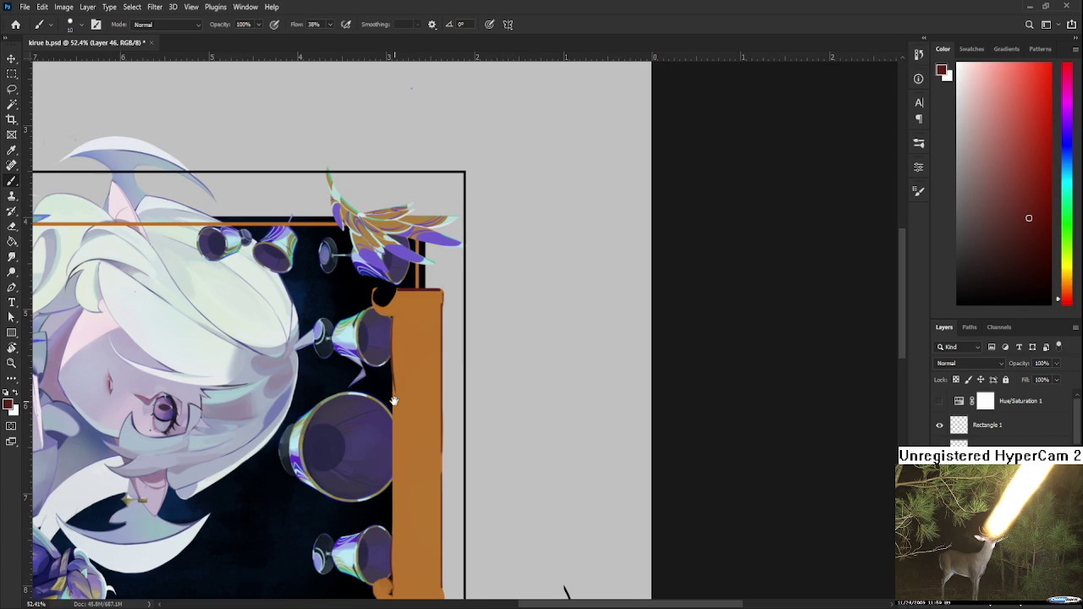
pyautogui.moveTo(395, 384); pyautogui.dragTo(402, 319)
pyautogui.keyDown('alt'); pyautogui.click(403, 332); pyautogui.keyUp('alt')
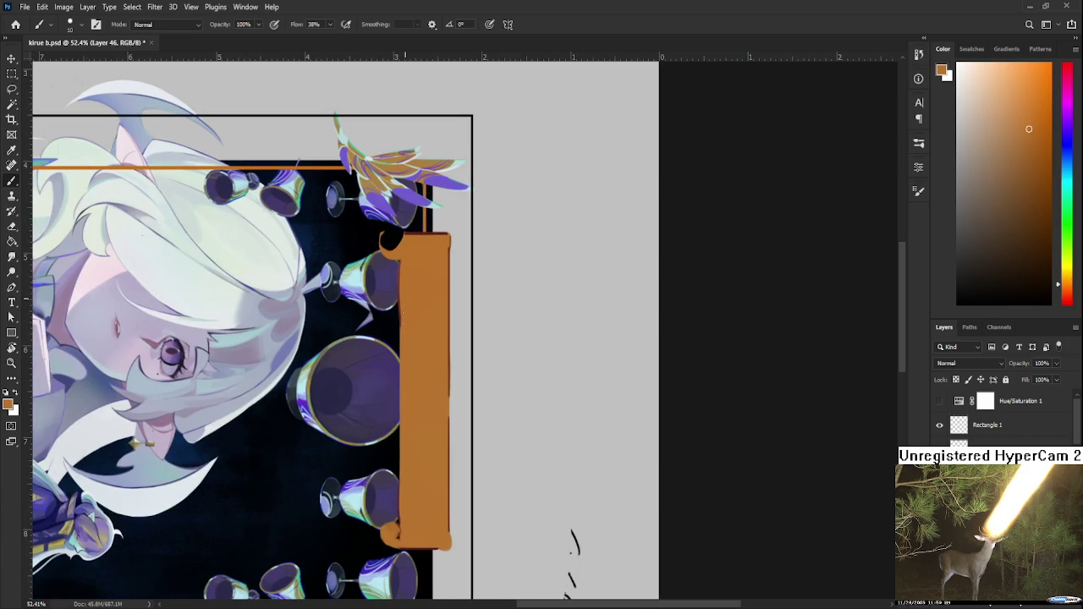
pyautogui.scroll(2, 402, 326)
pyautogui.keyDown('alt'); pyautogui.click(401, 339); pyautogui.keyUp('alt')
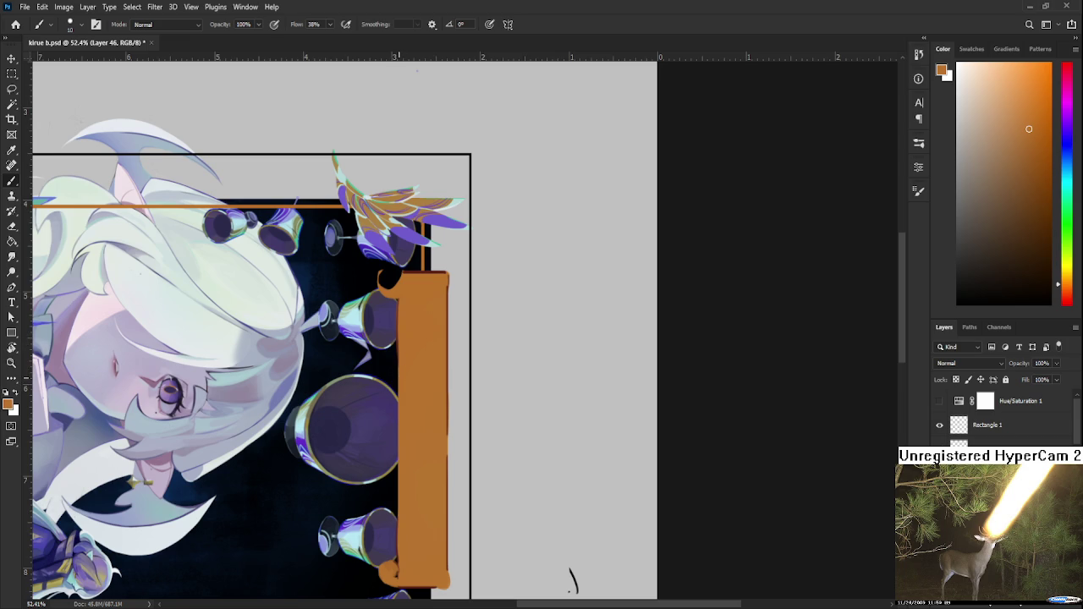
pyautogui.moveTo(380, 318); pyautogui.dragTo(398, 324)
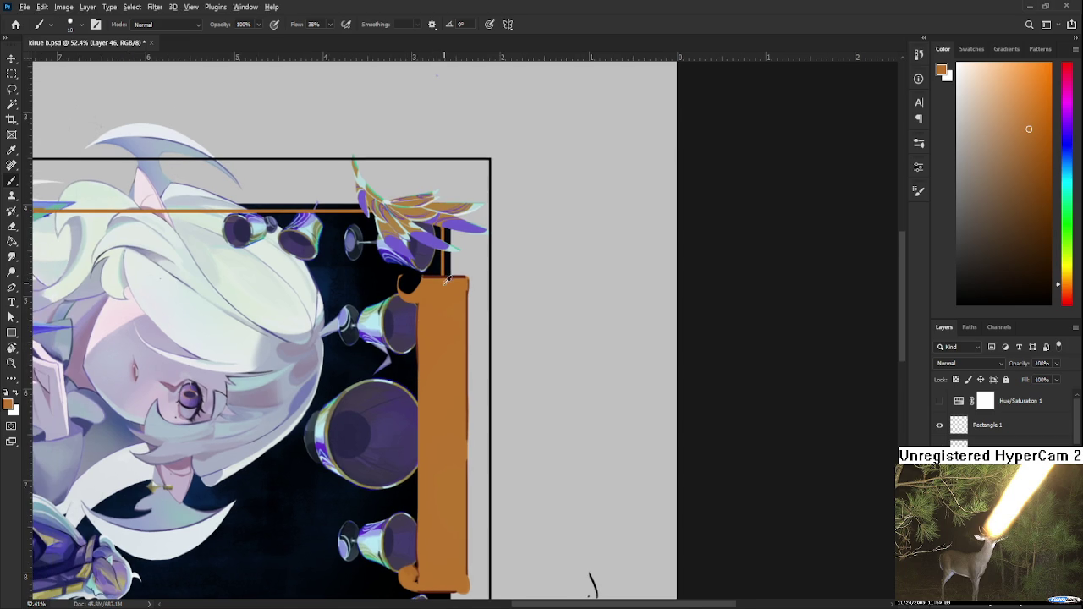
pyautogui.keyDown('alt'); pyautogui.click(444, 275); pyautogui.keyUp('alt')
pyautogui.moveTo(444, 275); pyautogui.dragTo(447, 279)
# Repaint the banner's left edge in orange and rotate the view back upright.
pyautogui.moveTo(416, 468); pyautogui.dragTo(424, 425)
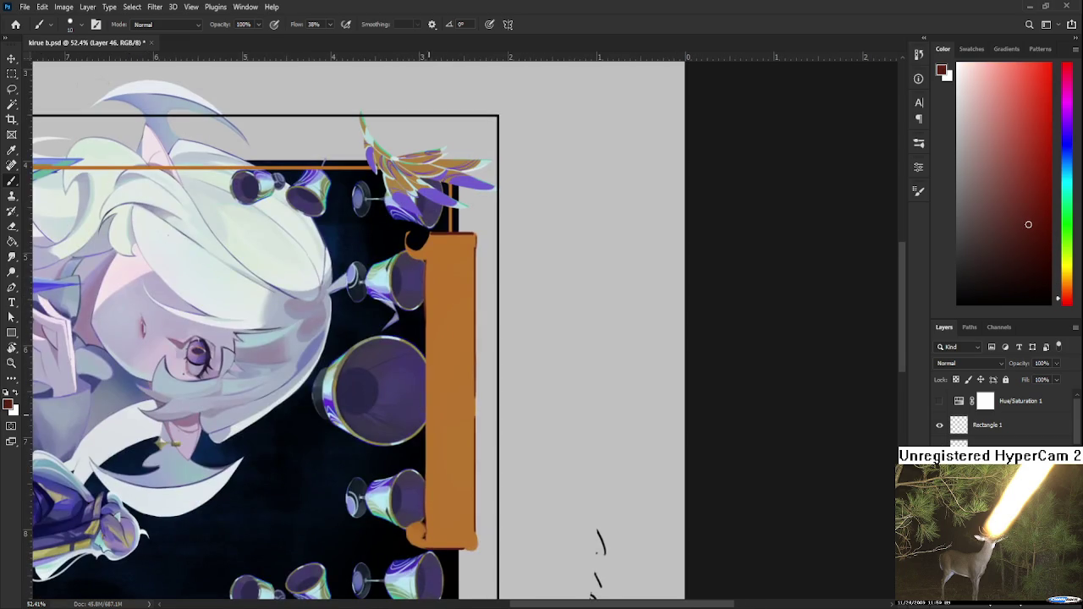
pyautogui.keyDown('alt'); pyautogui.click(433, 419); pyautogui.keyUp('alt')
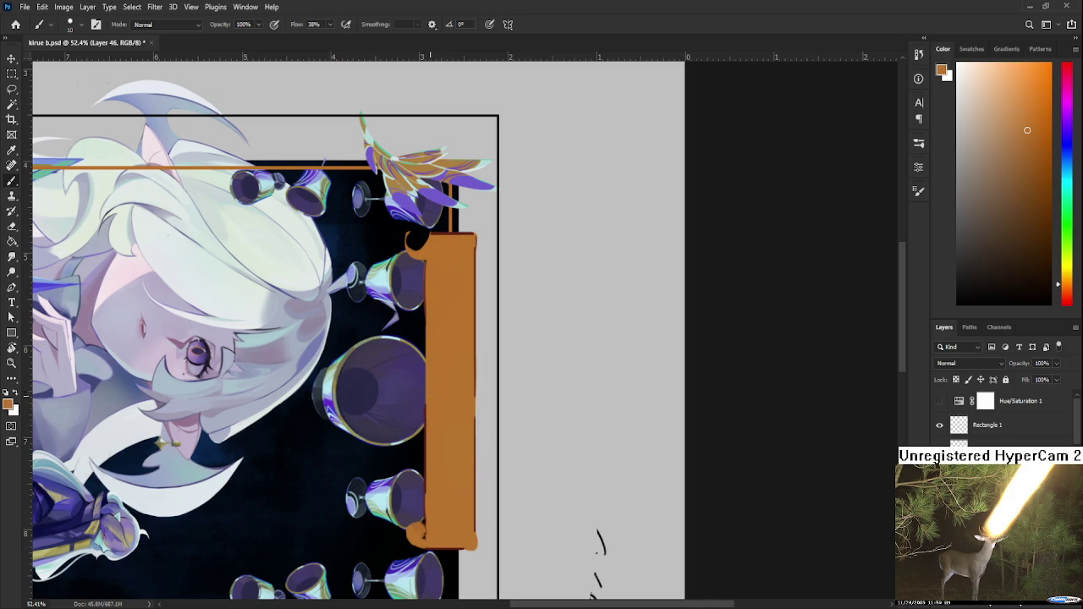
pyautogui.moveTo(426, 403); pyautogui.dragTo(425, 504)
pyautogui.moveTo(426, 414); pyautogui.dragTo(375, 444)
pyautogui.scroll(-3, 545, 560)
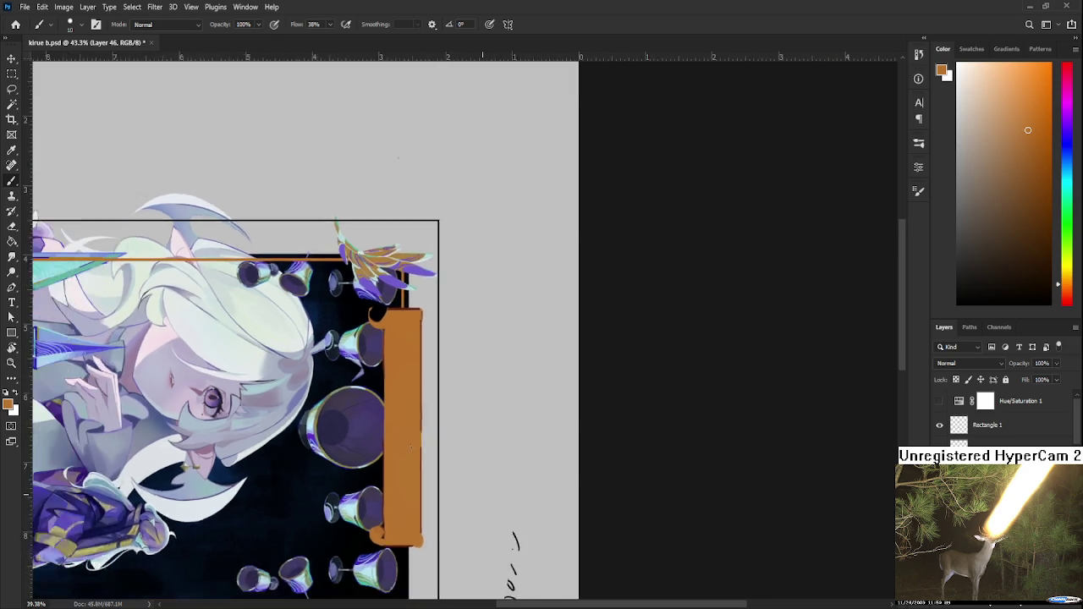
pyautogui.press('r')
pyautogui.moveTo(544, 148); pyautogui.dragTo(646, 409)
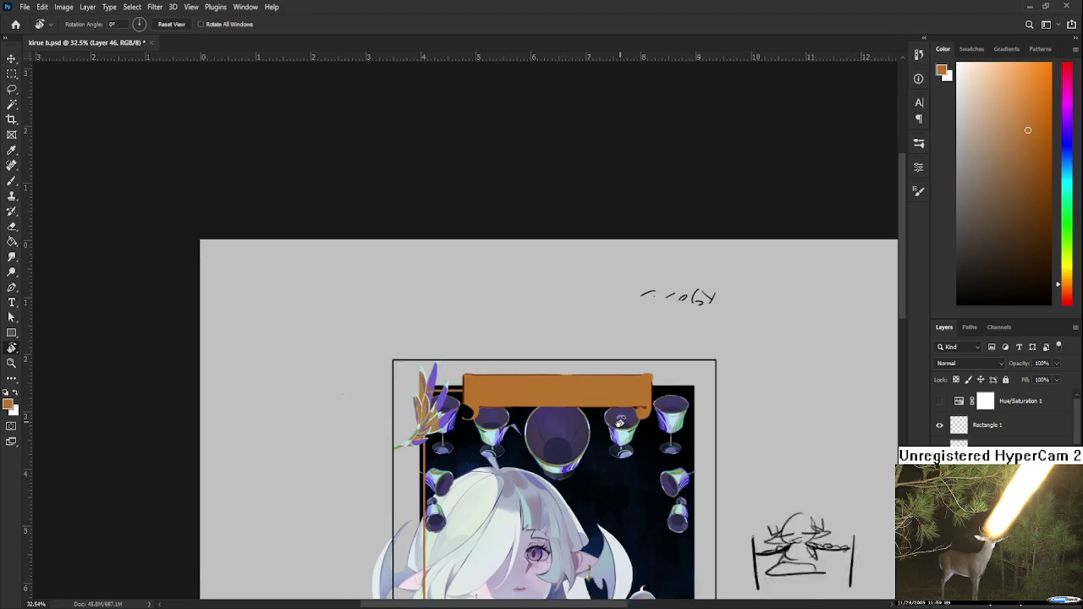
pyautogui.scroll(3, 585, 385)
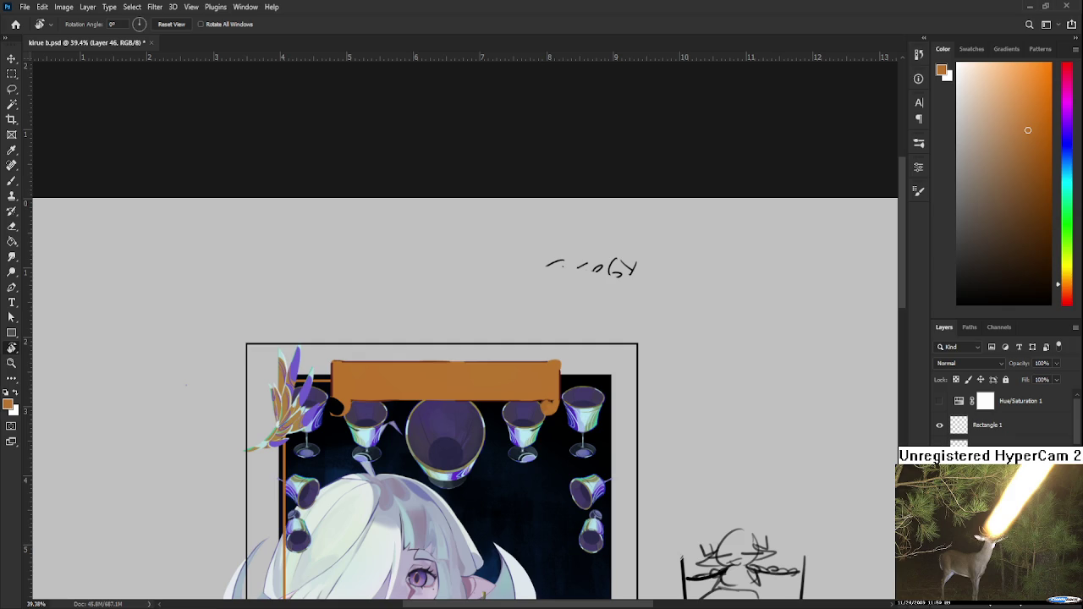
pyautogui.scroll(2, 433, 410)
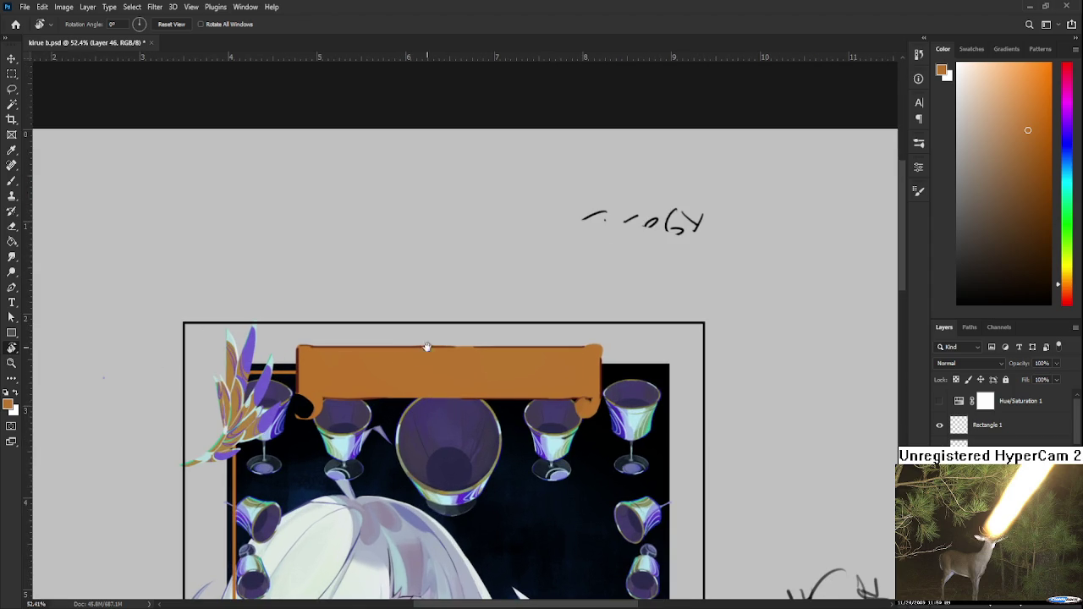
# Sample the banner's dark red and orange, then switch to the Eraser.
pyautogui.moveTo(447, 403); pyautogui.dragTo(403, 433)
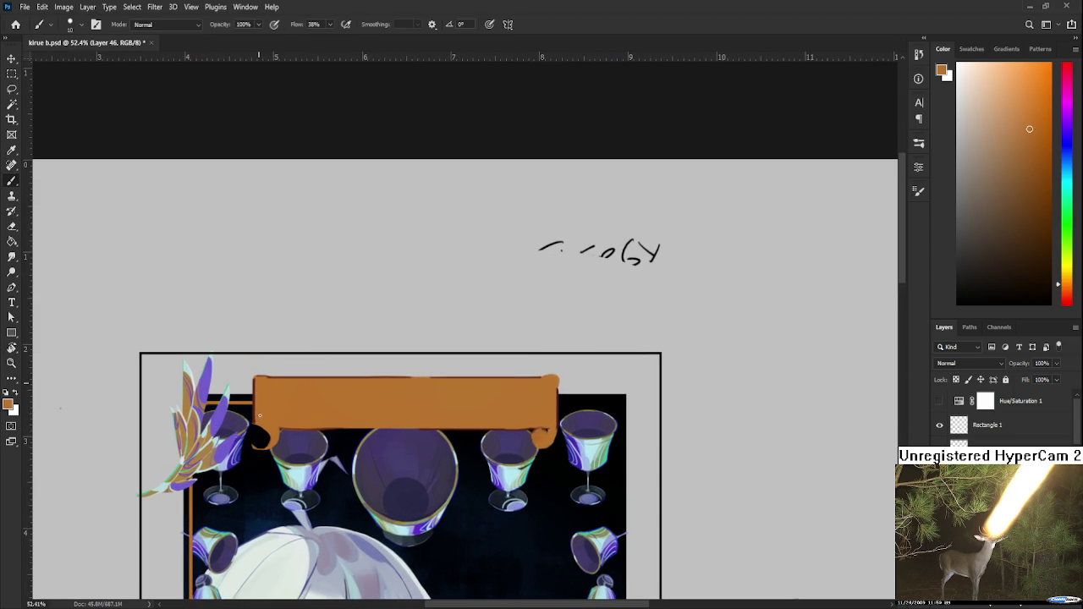
pyautogui.keyDown('alt'); pyautogui.click(258, 381); pyautogui.keyUp('alt')
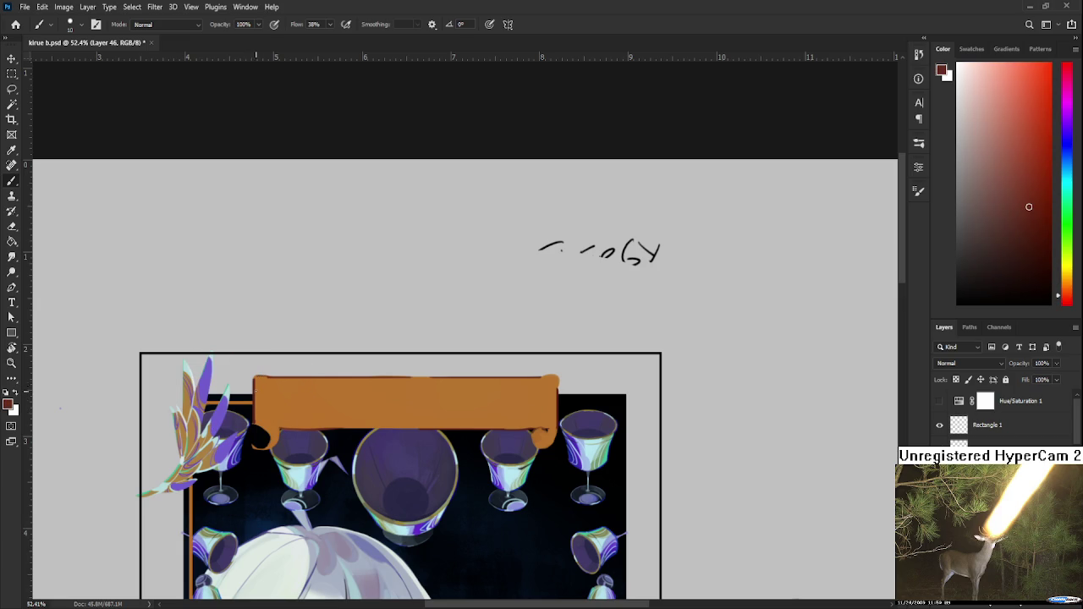
pyautogui.scroll(3, 301, 409)
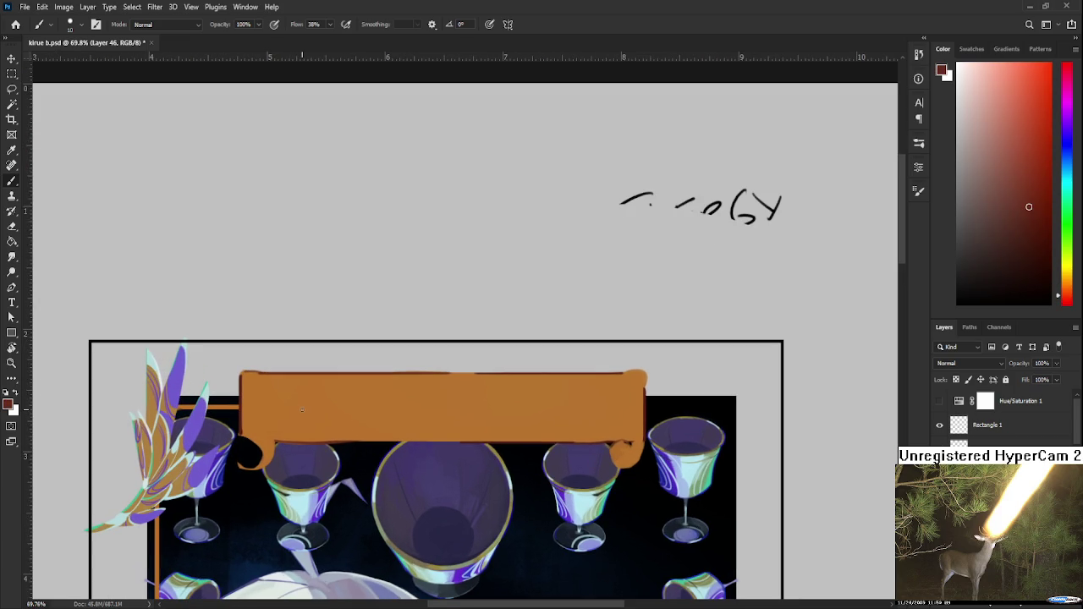
pyautogui.scroll(1, 271, 406)
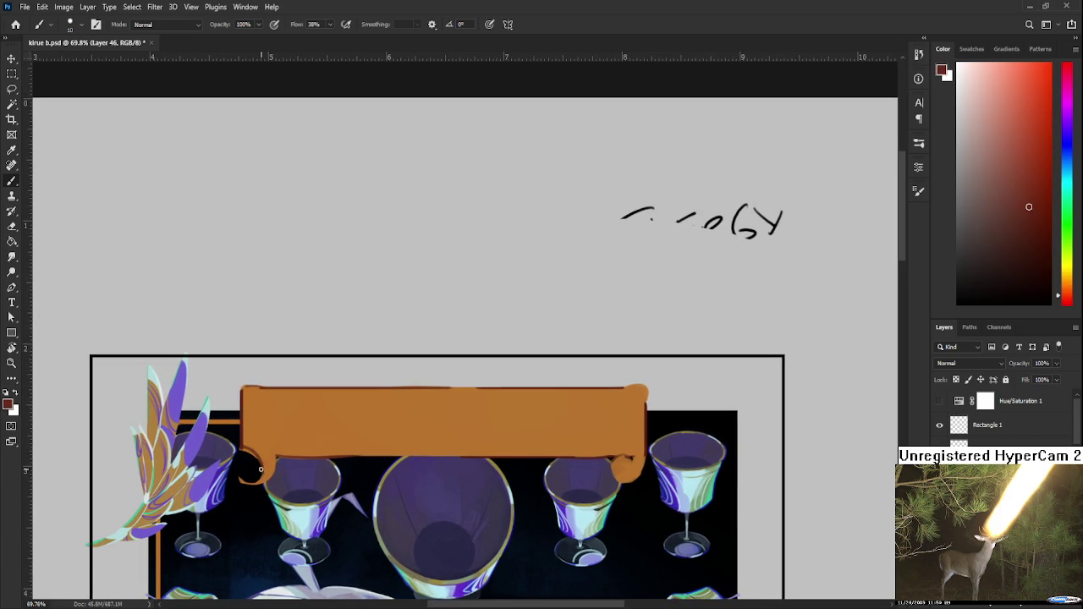
pyautogui.keyDown('alt'); pyautogui.click(271, 449); pyautogui.keyUp('alt')
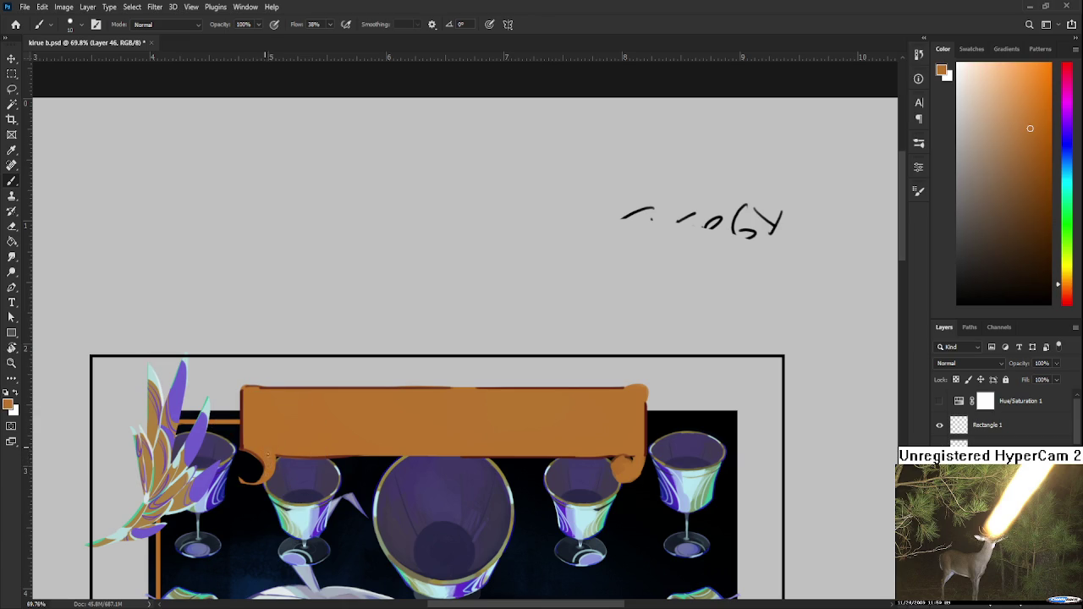
pyautogui.press('e')
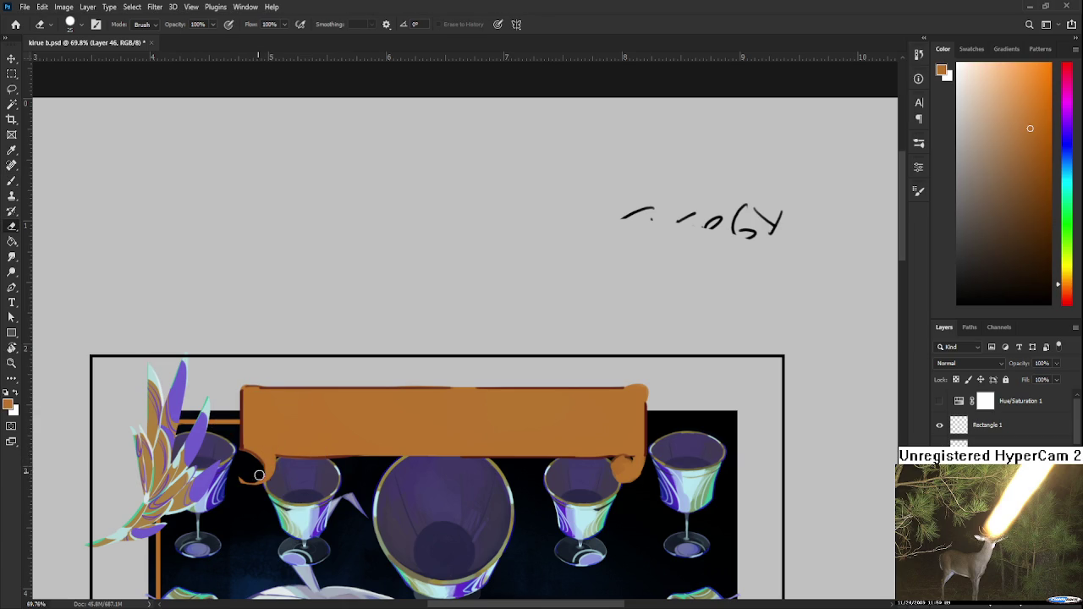
pyautogui.click(259, 476)
pyautogui.scroll(-2, 252, 446)
pyautogui.scroll(-2, 252, 446)
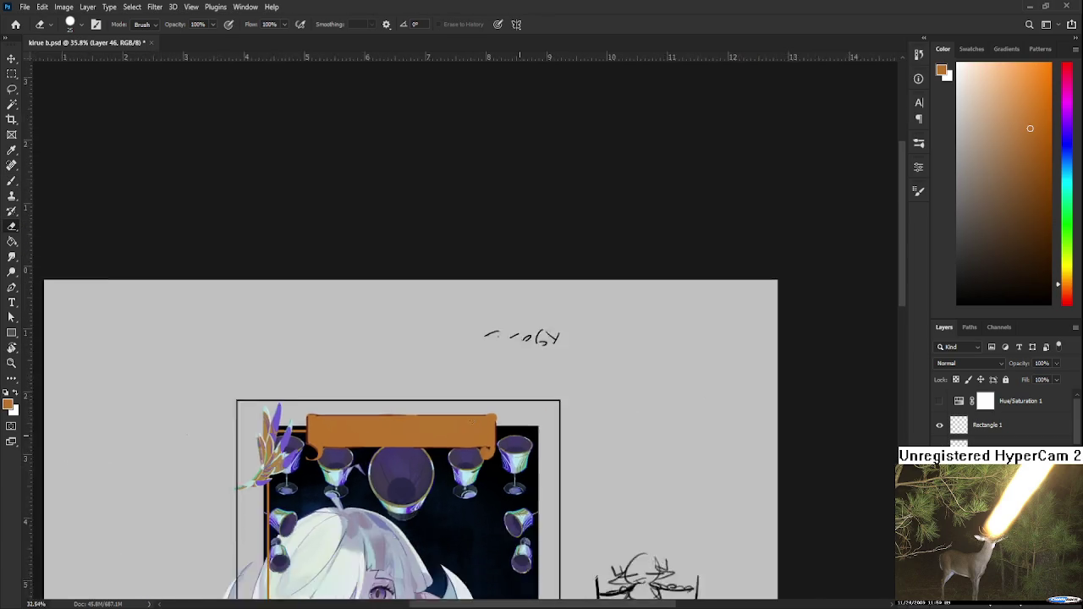
pyautogui.scroll(-2, 252, 446)
pyautogui.scroll(3, 577, 424)
pyautogui.scroll(5, 578, 425)
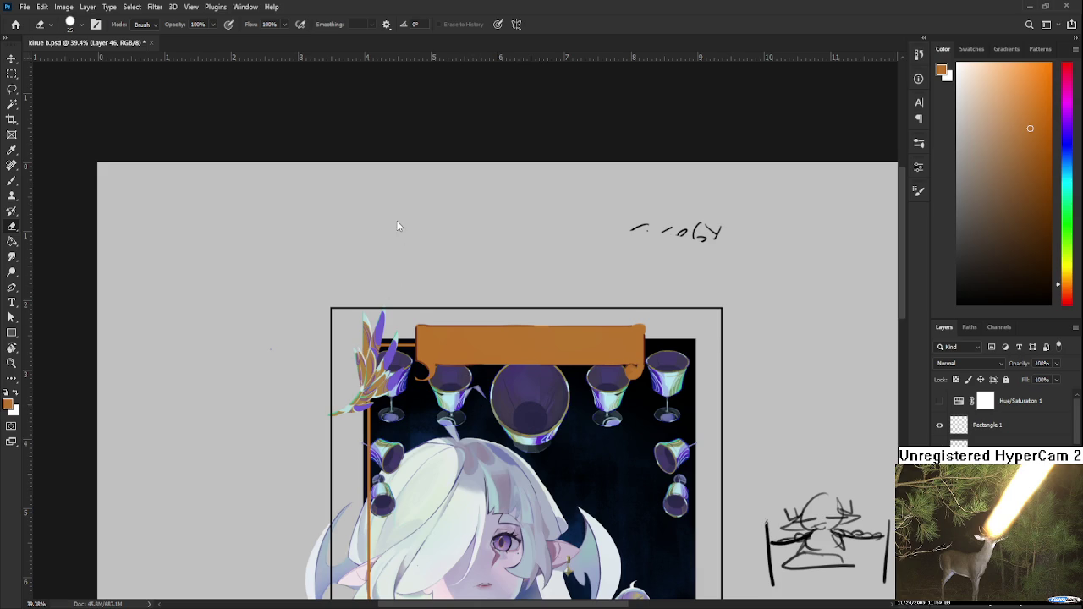
pyautogui.scroll(1, 469, 349)
pyautogui.scroll(1, 468, 348)
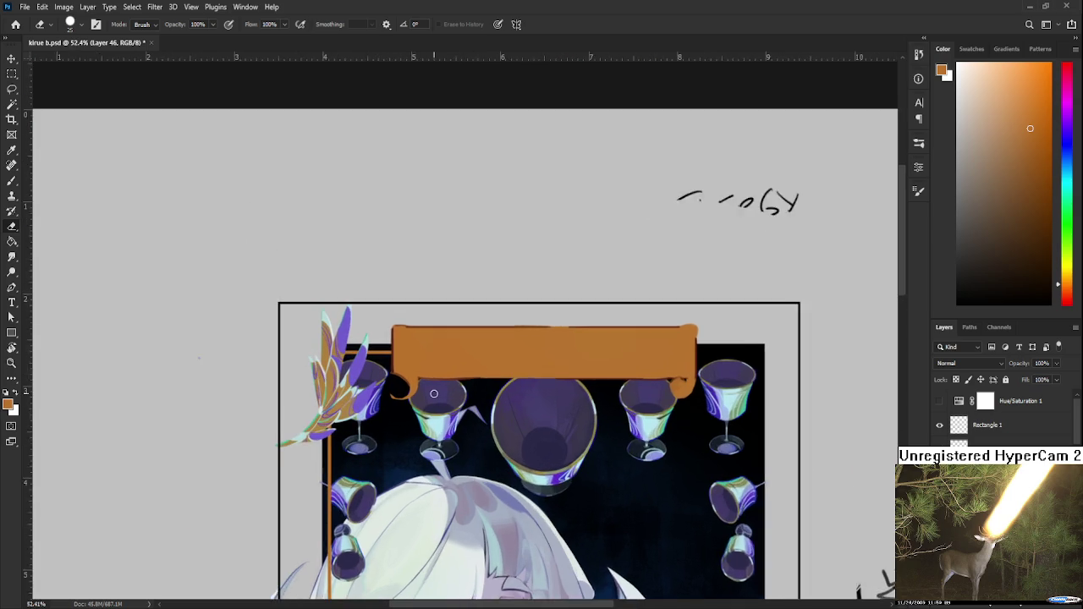
pyautogui.scroll(1, 468, 348)
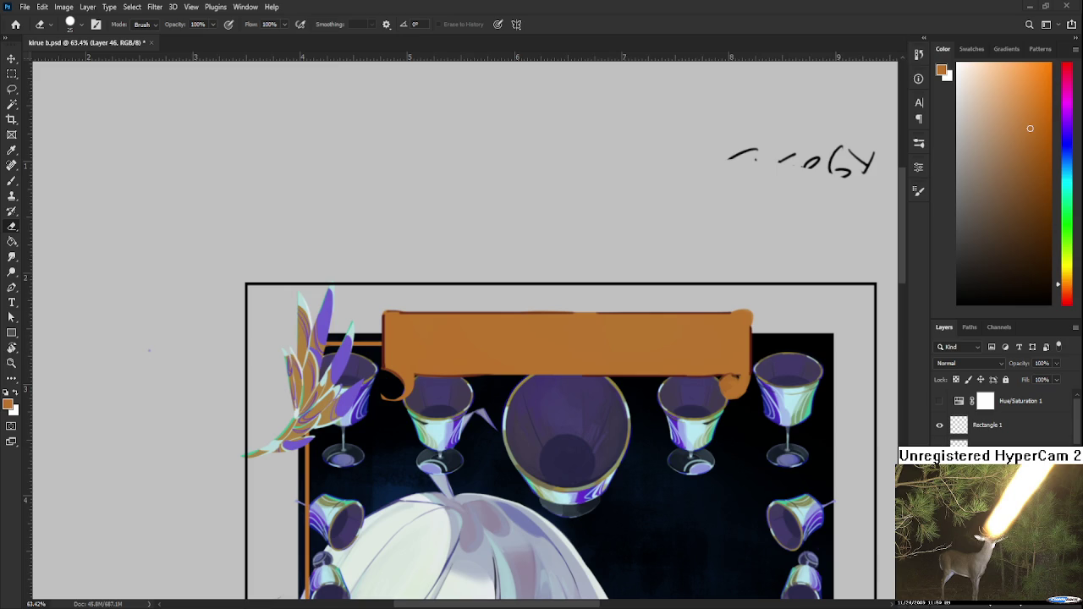
pyautogui.scroll(-1, 605, 366)
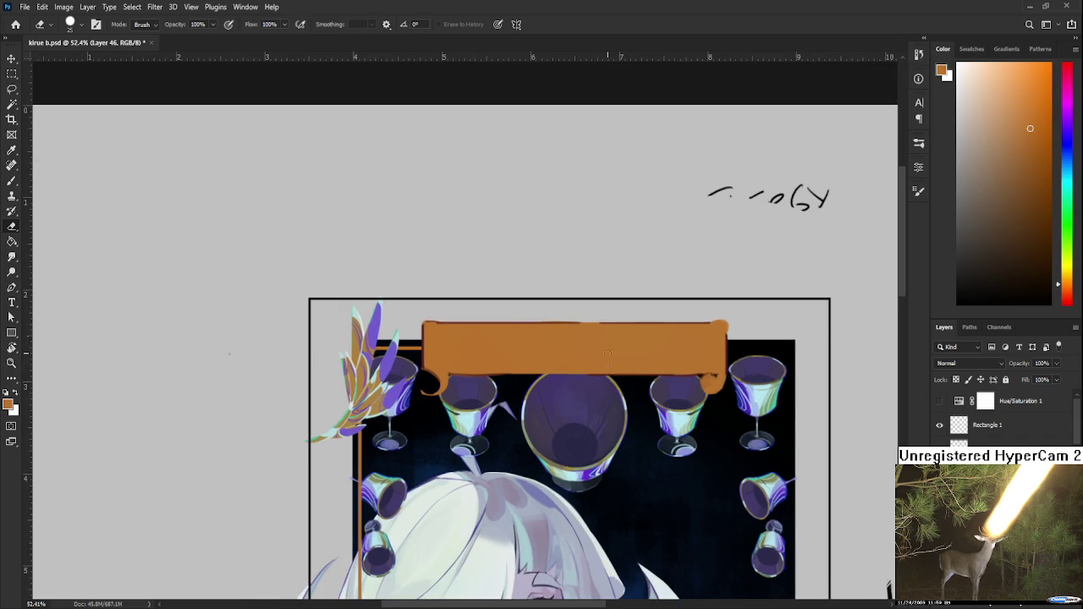
pyautogui.scroll(-1, 556, 339)
pyautogui.scroll(-2, 554, 360)
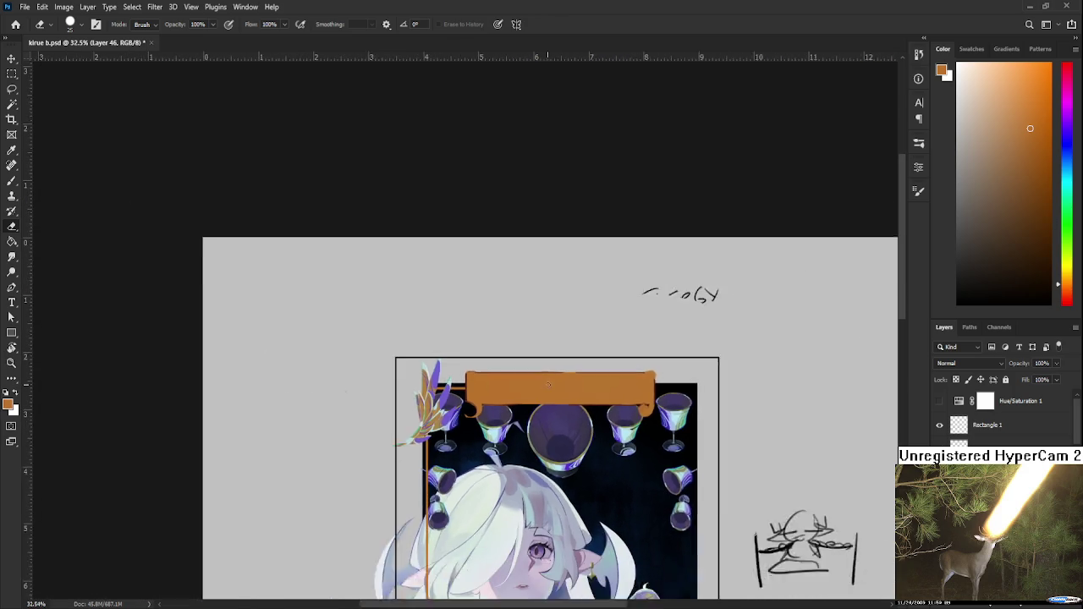
pyautogui.scroll(-1, 548, 385)
pyautogui.scroll(1, 548, 385)
pyautogui.moveTo(569, 364); pyautogui.dragTo(670, 183)
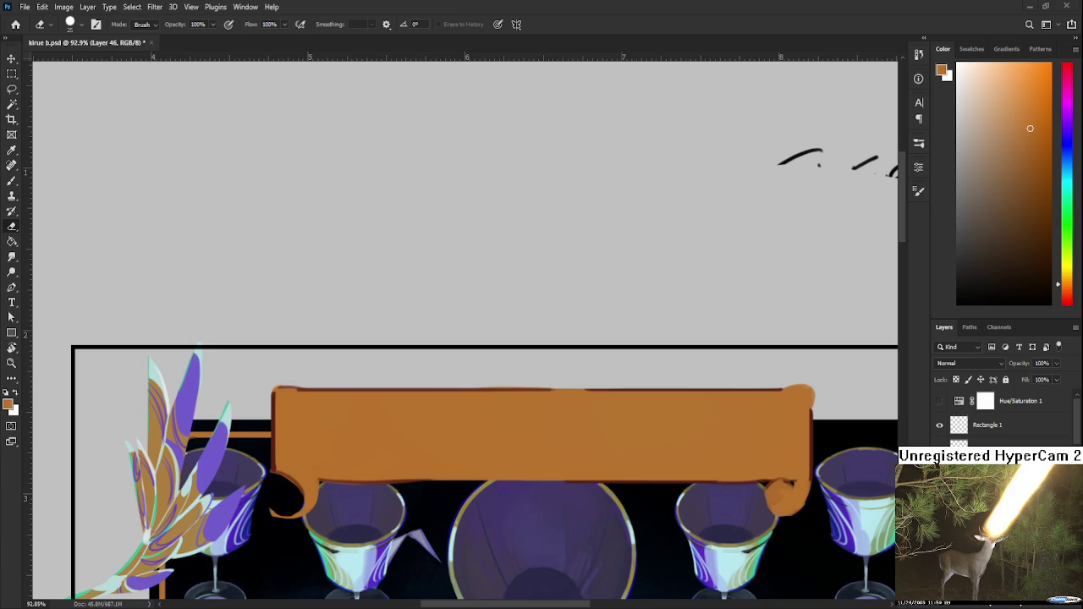
pyautogui.scroll(-3, 467, 412)
pyautogui.scroll(-1, 466, 409)
pyautogui.scroll(1, 464, 406)
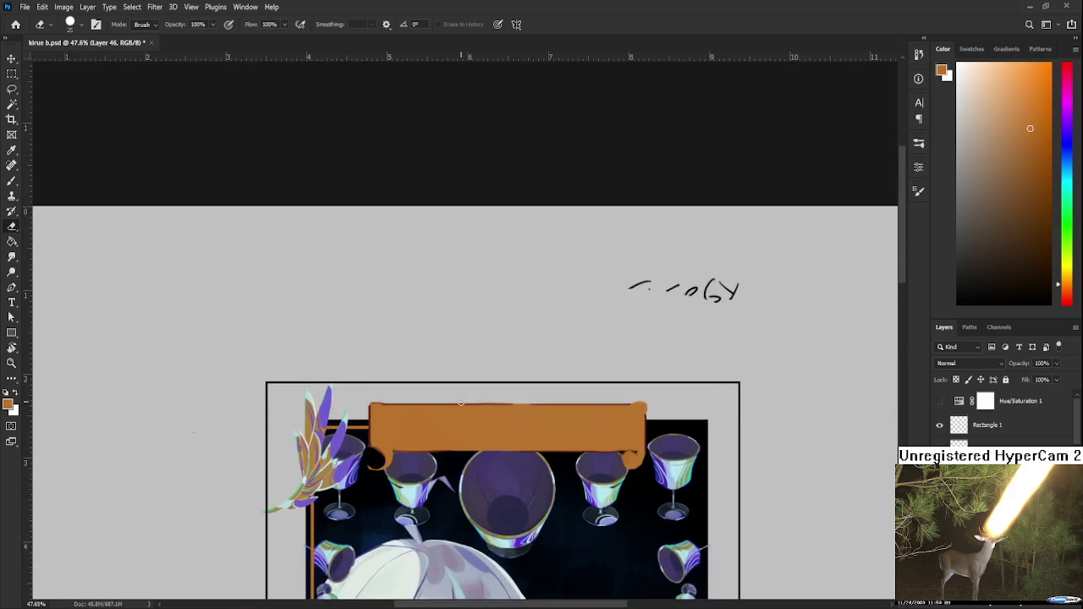
pyautogui.scroll(1, 461, 402)
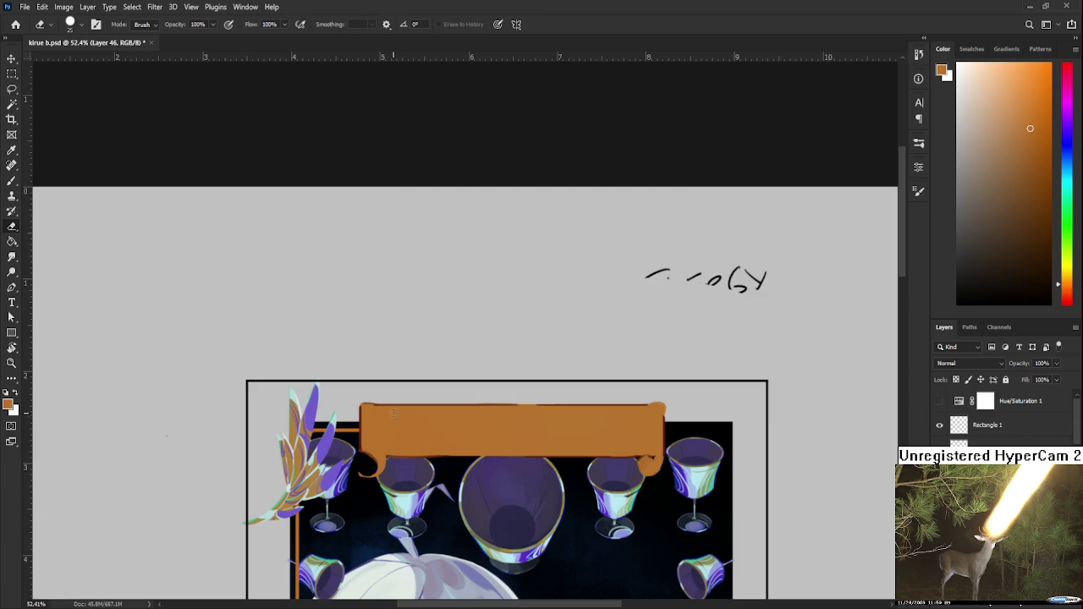
pyautogui.press('b')
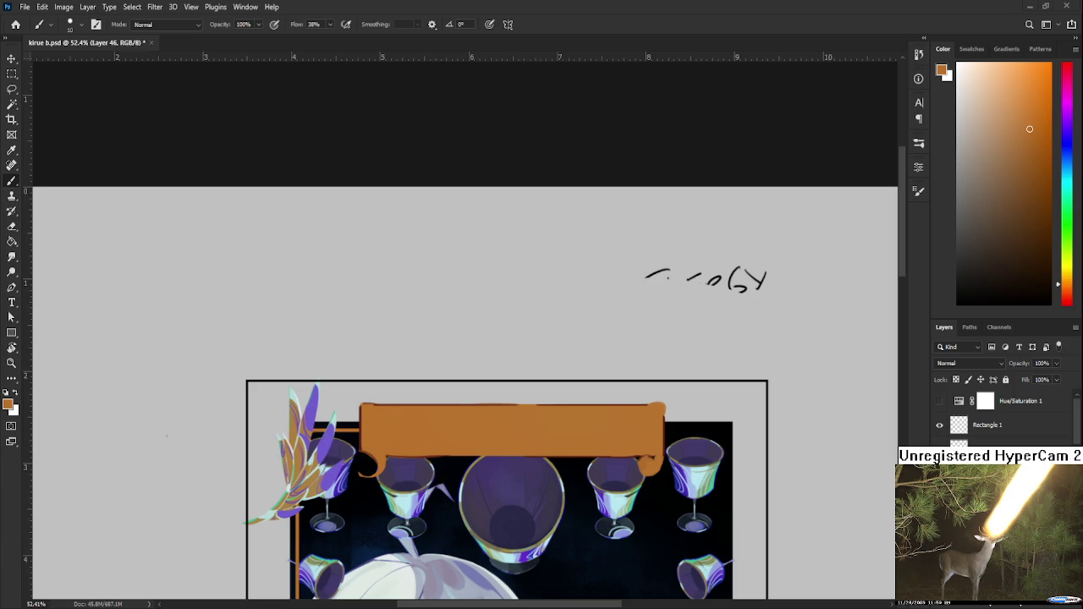
pyautogui.scroll(1, 416, 376)
pyautogui.scroll(1, 416, 375)
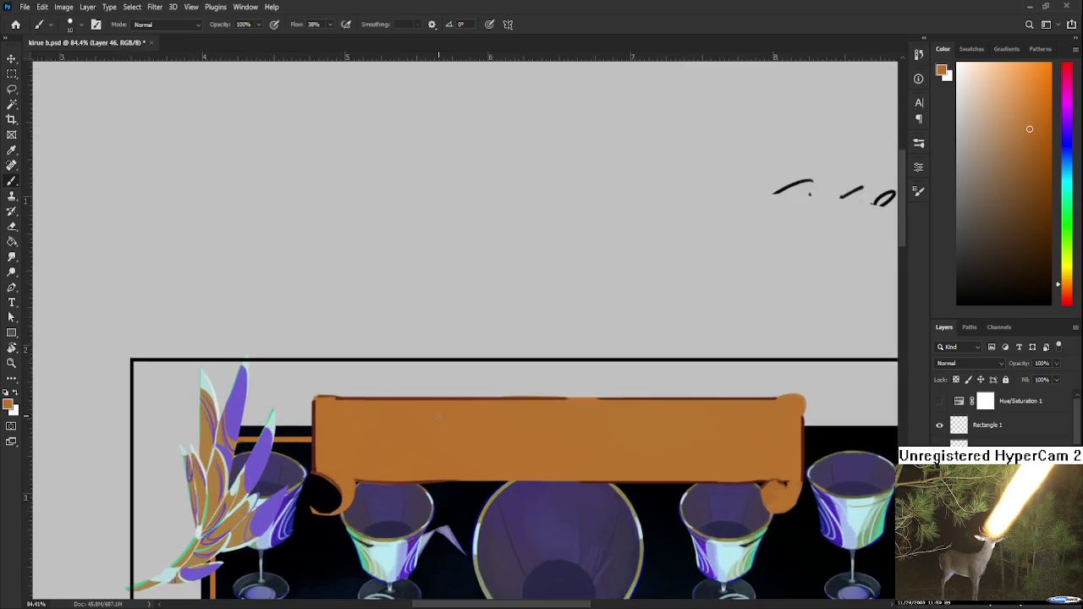
pyautogui.scroll(-2, 428, 397)
pyautogui.scroll(-1, 438, 417)
pyautogui.scroll(1, 438, 415)
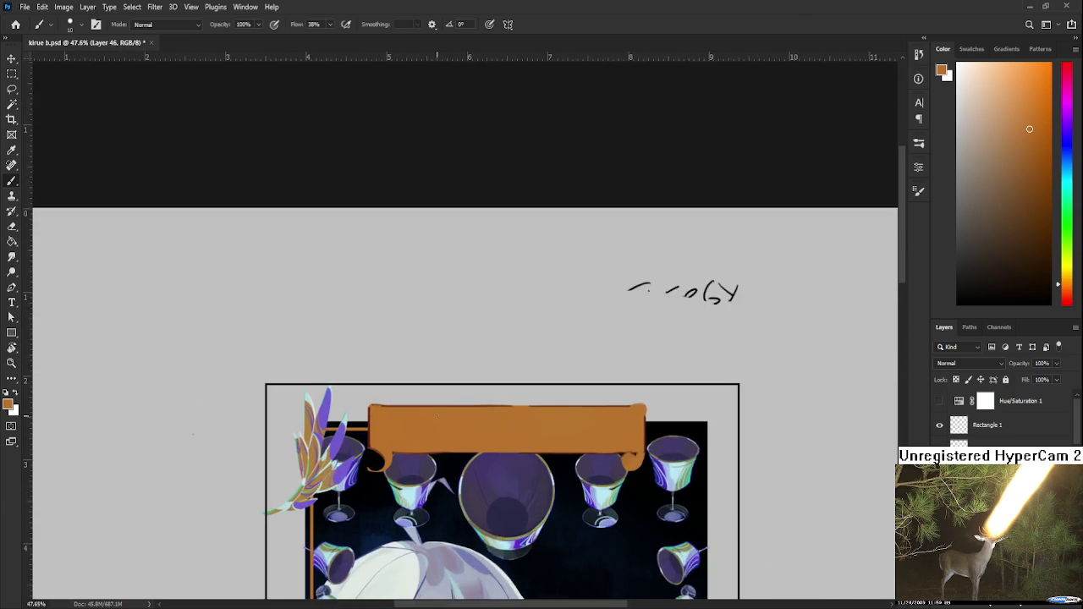
pyautogui.scroll(2, 437, 414)
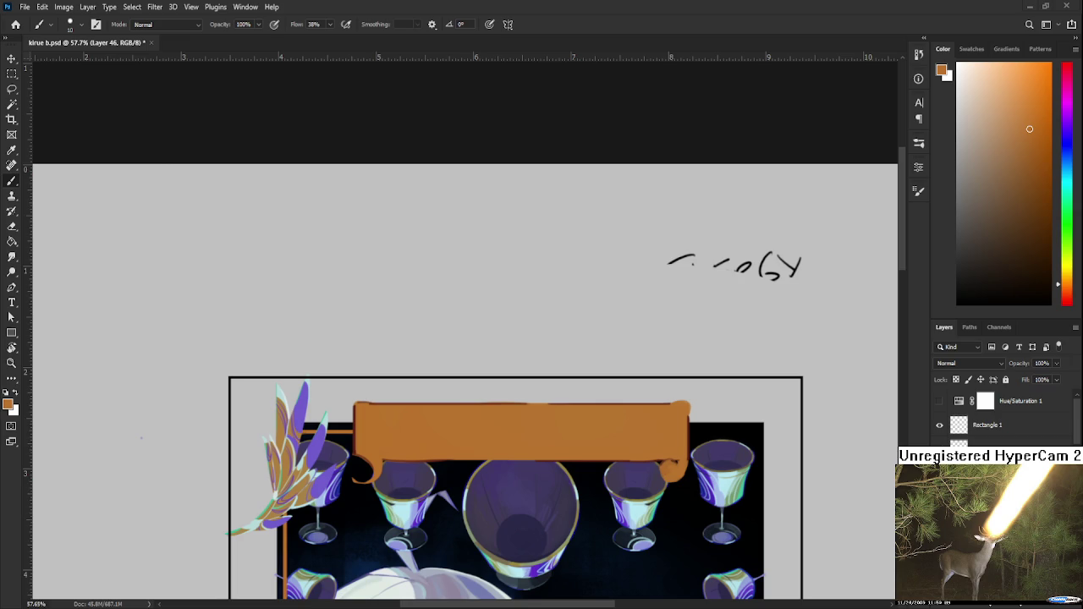
pyautogui.scroll(-2, 414, 370)
pyautogui.scroll(-3, 415, 370)
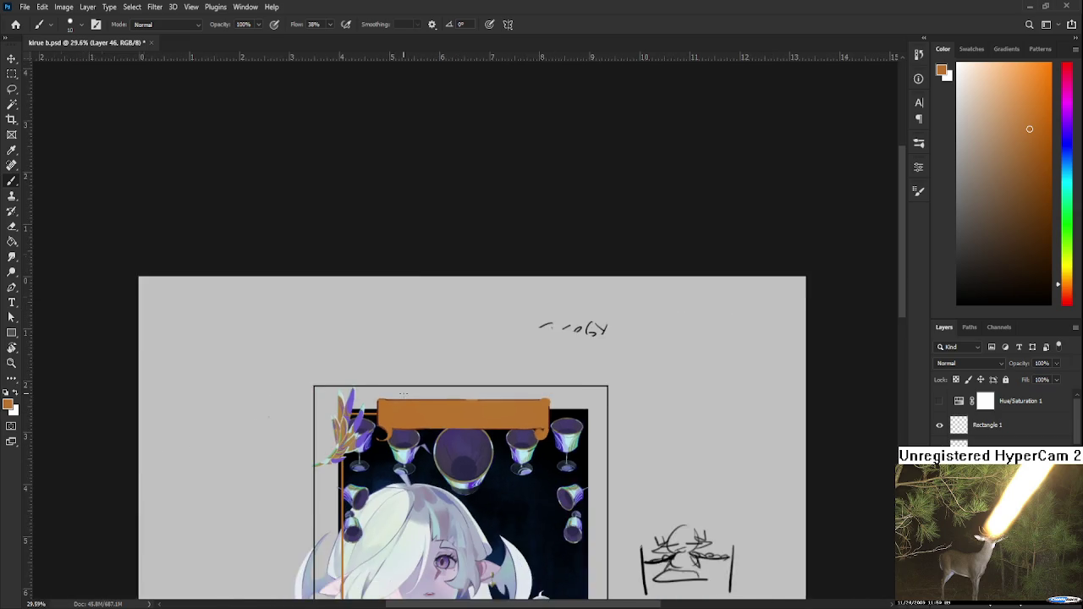
pyautogui.scroll(-2, 414, 371)
pyautogui.scroll(-1, 414, 371)
pyautogui.scroll(1, 473, 339)
pyautogui.scroll(2, 592, 381)
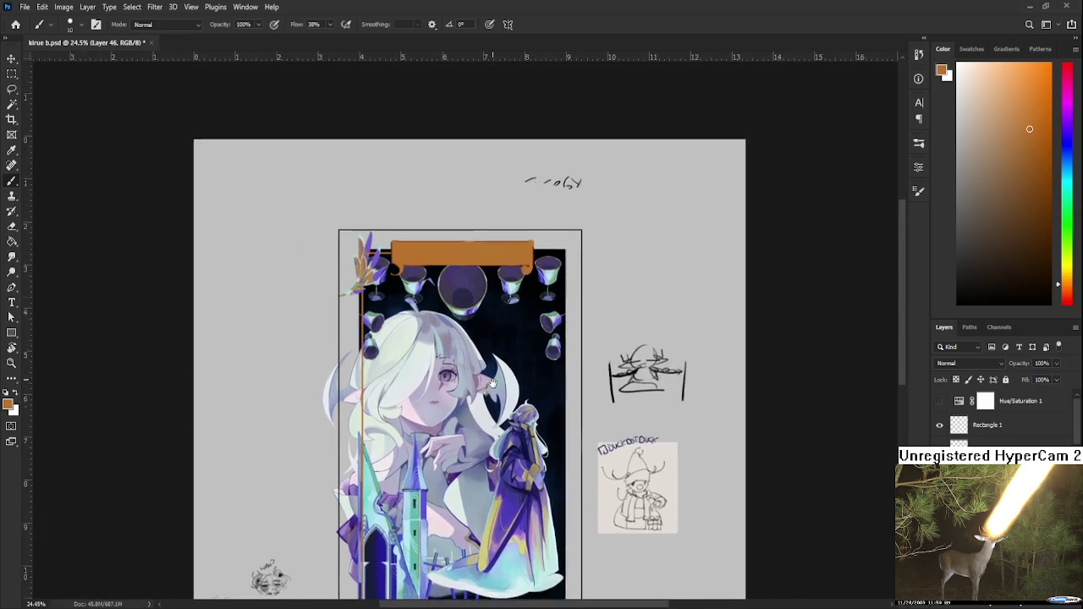
pyautogui.click(938, 401)
pyautogui.click(939, 401)
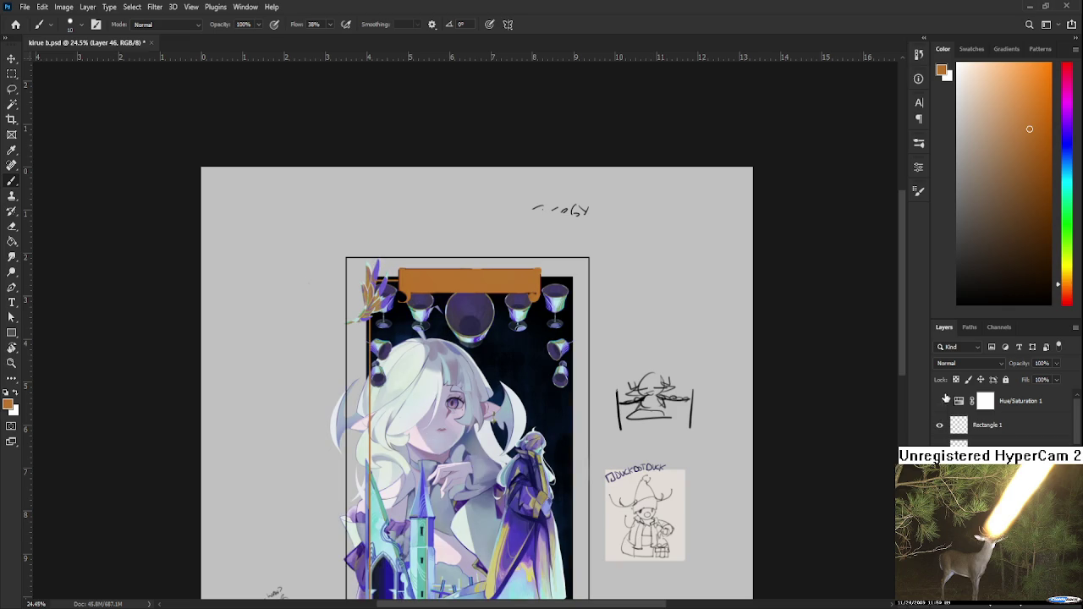
pyautogui.scroll(1, 543, 387)
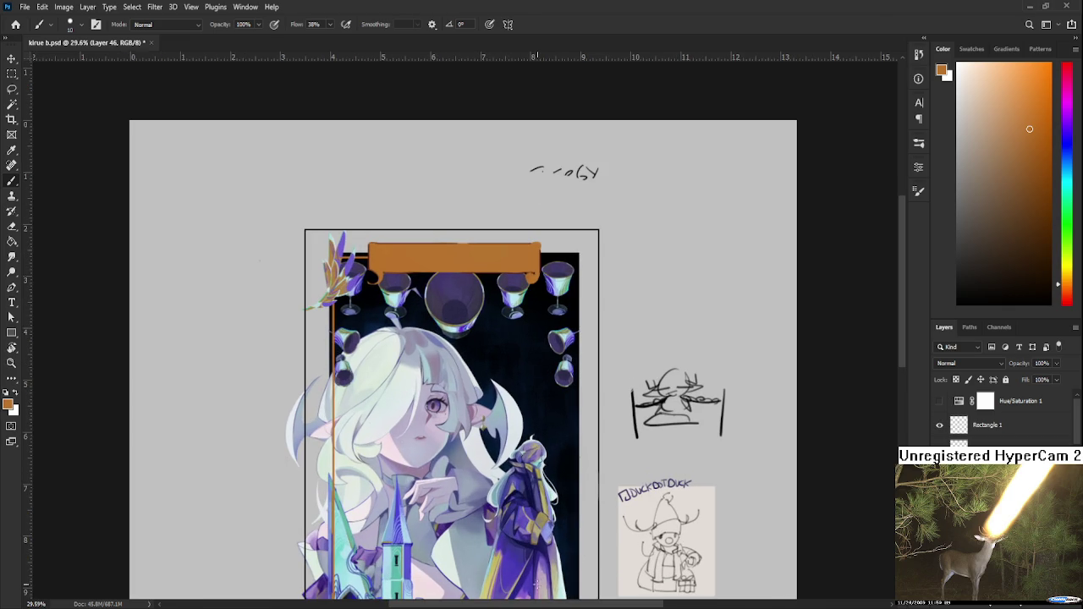
pyautogui.scroll(-3, 546, 550)
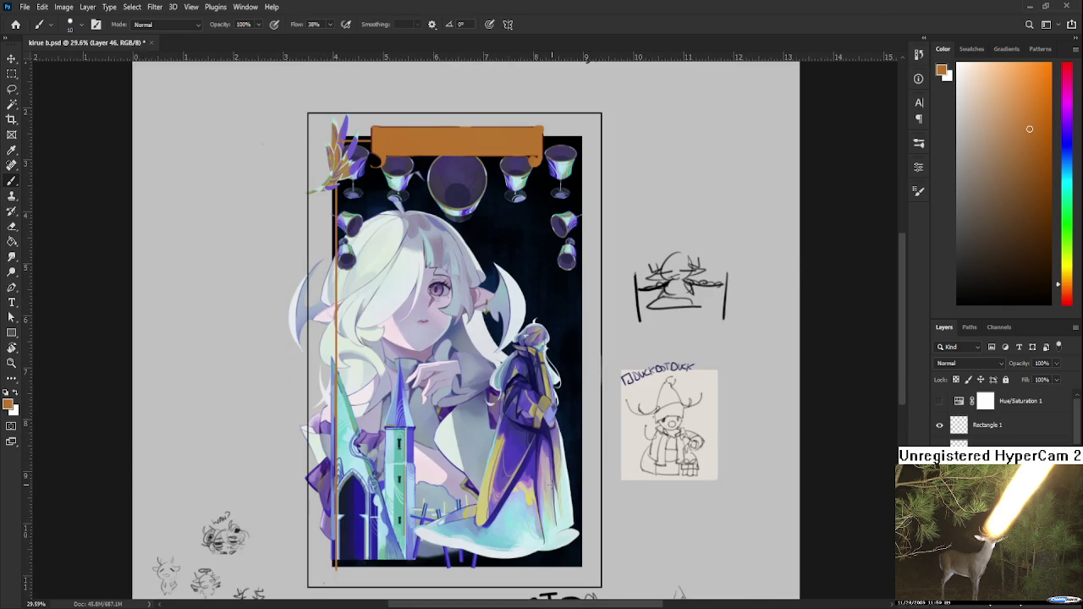
pyautogui.click(939, 401)
pyautogui.click(939, 401)
pyautogui.scroll(1, 569, 484)
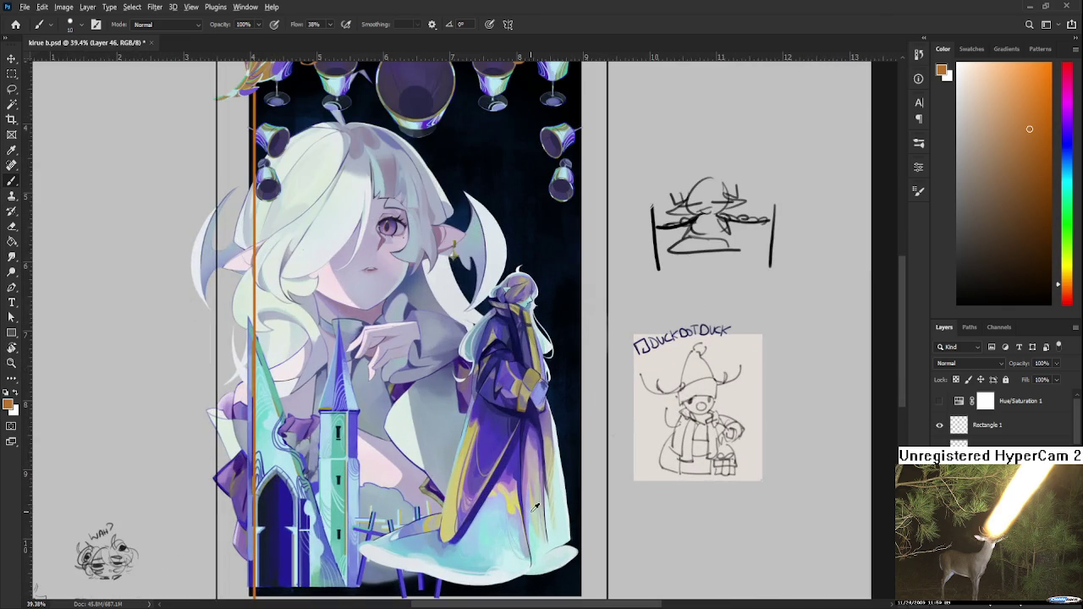
pyautogui.keyDown('alt'); pyautogui.click(483, 520); pyautogui.keyUp('alt')
pyautogui.scroll(2, 507, 508)
pyautogui.scroll(3, 508, 508)
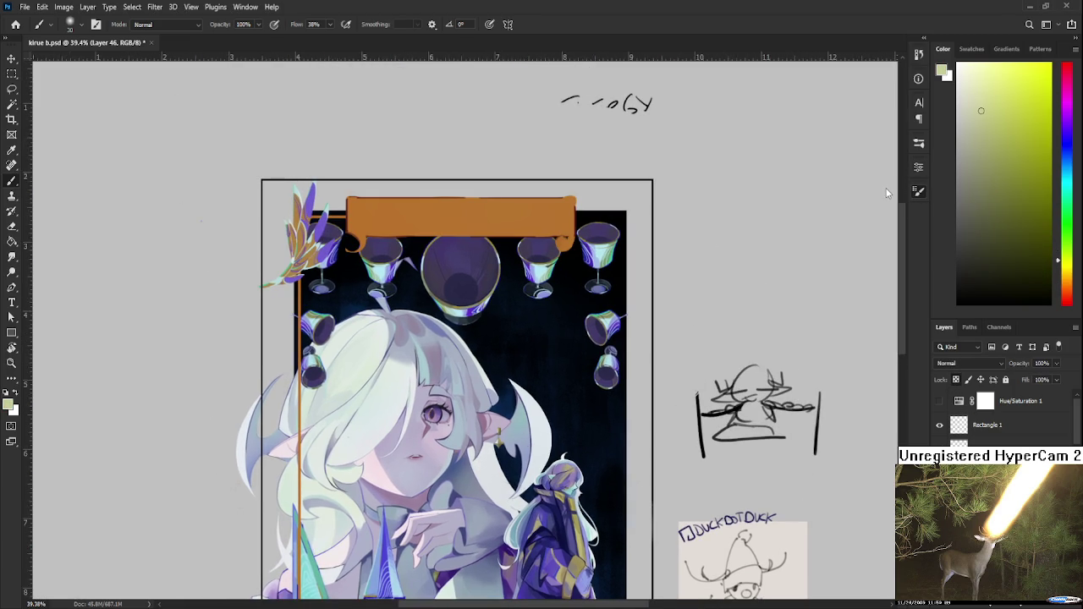
# Enlarge the brush to 175 and paint a lighter orange patch across the banner's middle.
pyautogui.scroll(3, 447, 228)
pyautogui.scroll(3, 535, 409)
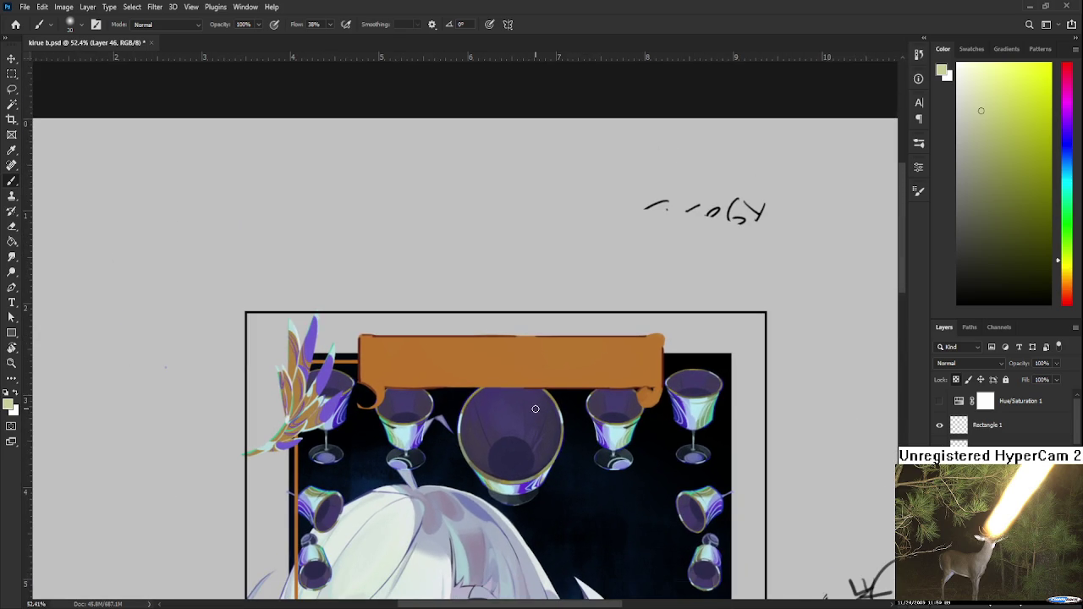
pyautogui.press(']')
pyautogui.press(']')
pyautogui.press(']')
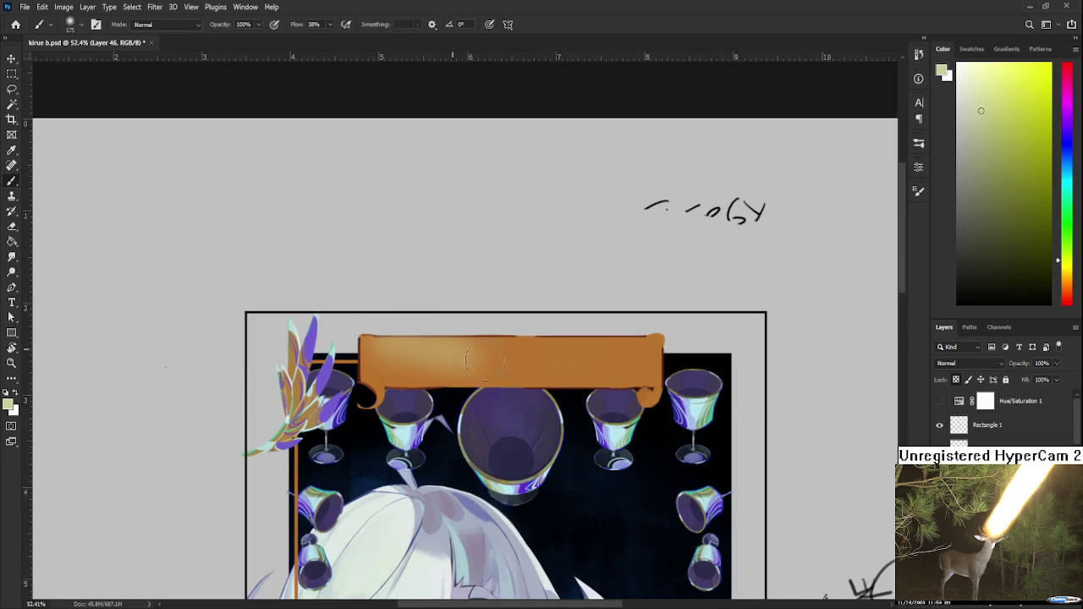
pyautogui.moveTo(401, 360); pyautogui.dragTo(667, 363)
# Resample slightly different orange tones from across the banner to blend its shading.
pyautogui.keyDown('alt'); pyautogui.click(592, 350); pyautogui.keyUp('alt')
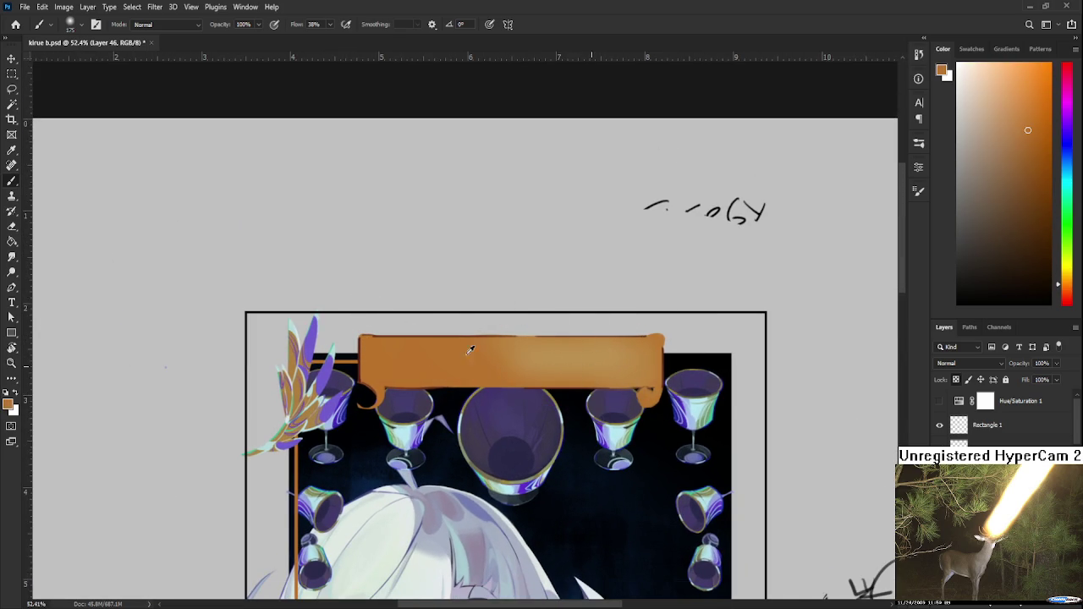
pyautogui.keyDown('alt'); pyautogui.click(626, 360); pyautogui.keyUp('alt')
pyautogui.keyDown('alt'); pyautogui.click(592, 350); pyautogui.keyUp('alt')
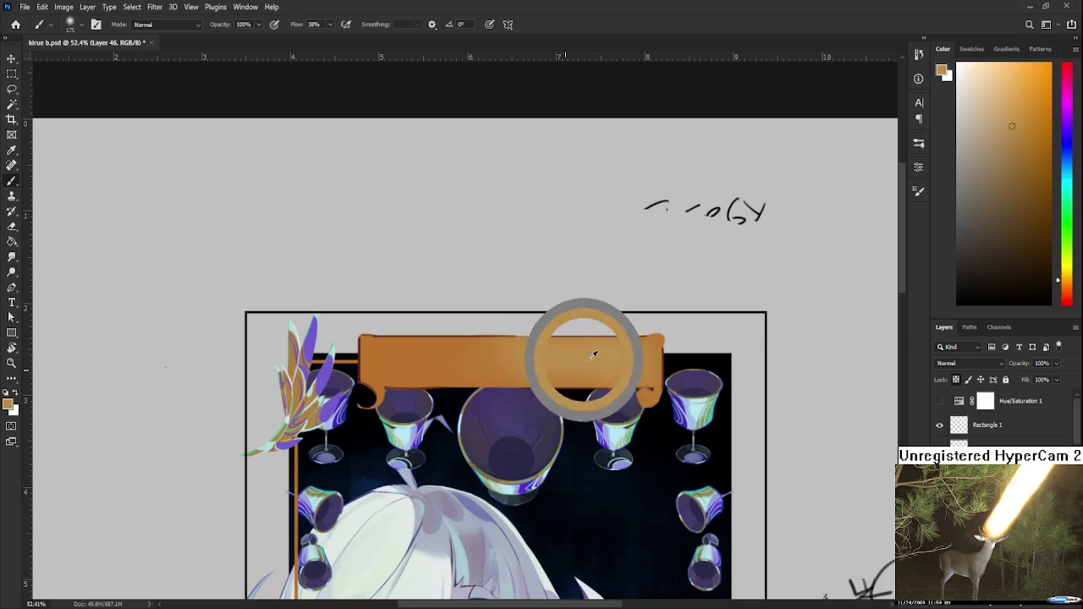
pyautogui.keyDown('alt'); pyautogui.click(593, 358); pyautogui.keyUp('alt')
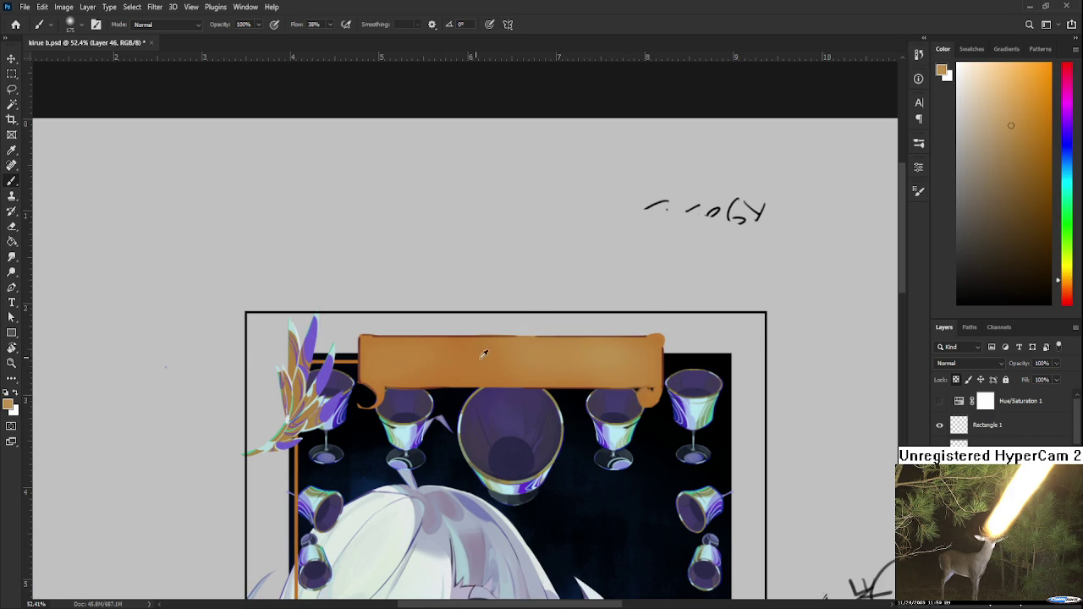
pyautogui.keyDown('alt'); pyautogui.click(455, 362); pyautogui.keyUp('alt')
pyautogui.keyDown('alt'); pyautogui.click(477, 362); pyautogui.keyUp('alt')
pyautogui.keyDown('alt'); pyautogui.click(453, 361); pyautogui.keyUp('alt')
pyautogui.keyDown('alt'); pyautogui.click(500, 357); pyautogui.keyUp('alt')
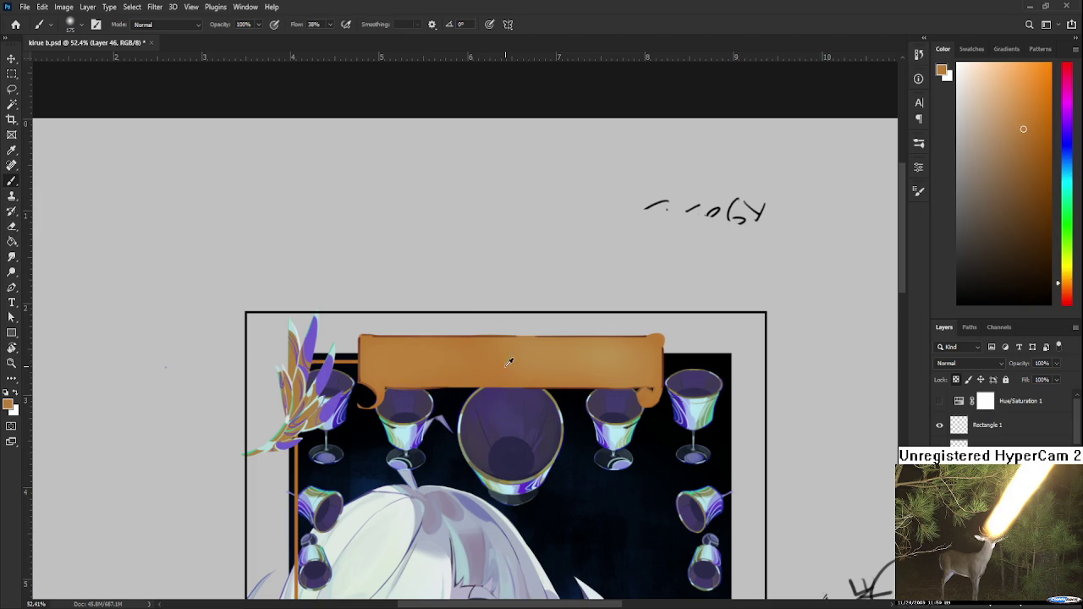
pyautogui.keyDown('alt'); pyautogui.click(409, 366); pyautogui.keyUp('alt')
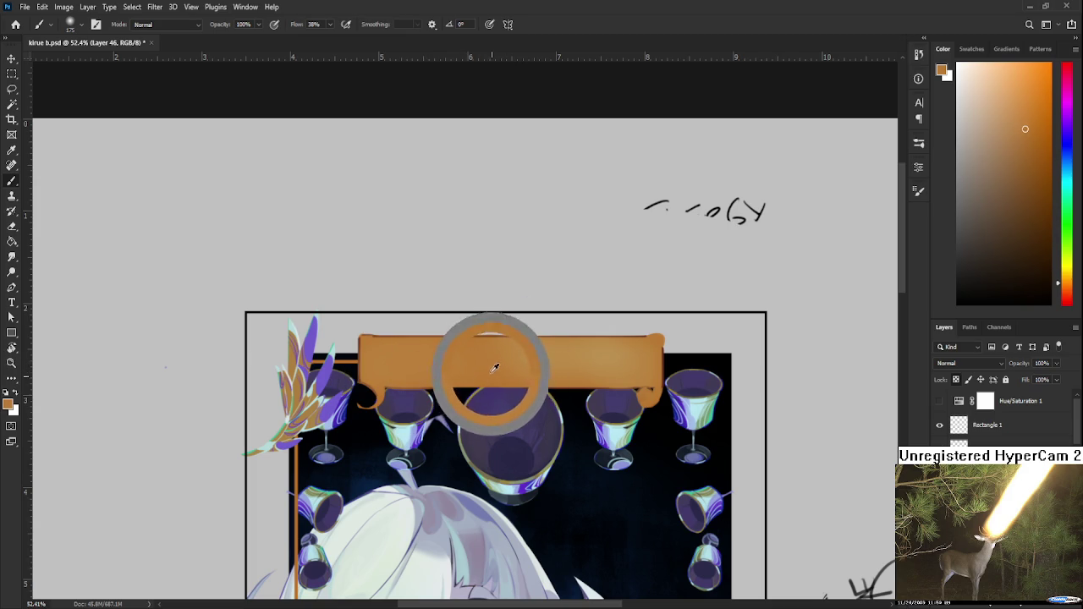
pyautogui.keyDown('alt'); pyautogui.click(597, 347); pyautogui.keyUp('alt')
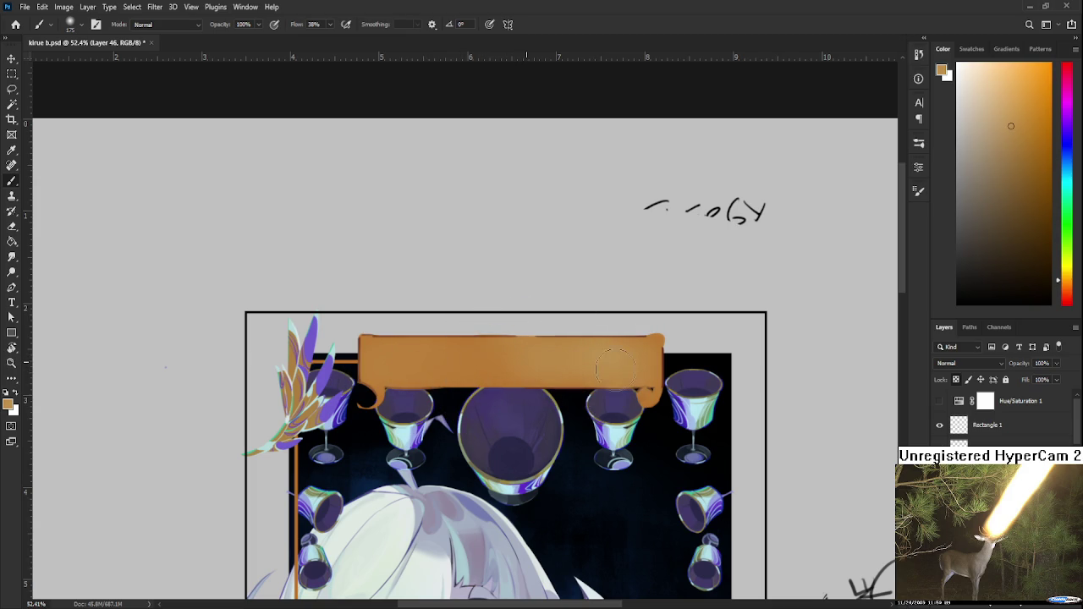
pyautogui.keyDown('alt'); pyautogui.click(524, 355); pyautogui.keyUp('alt')
# Switch to the smaller 60 px brush preset and zoom in centred on the banner.
pyautogui.scroll(-3, 626, 367)
pyautogui.scroll(-4, 626, 366)
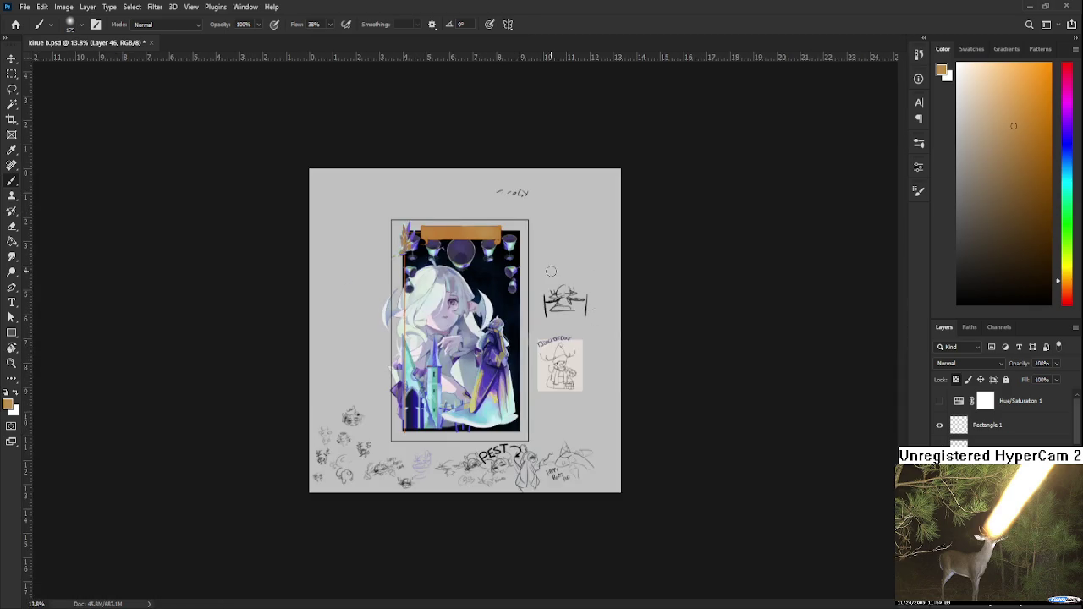
pyautogui.scroll(1, 549, 273)
pyautogui.scroll(1, 549, 273)
pyautogui.scroll(1, 550, 273)
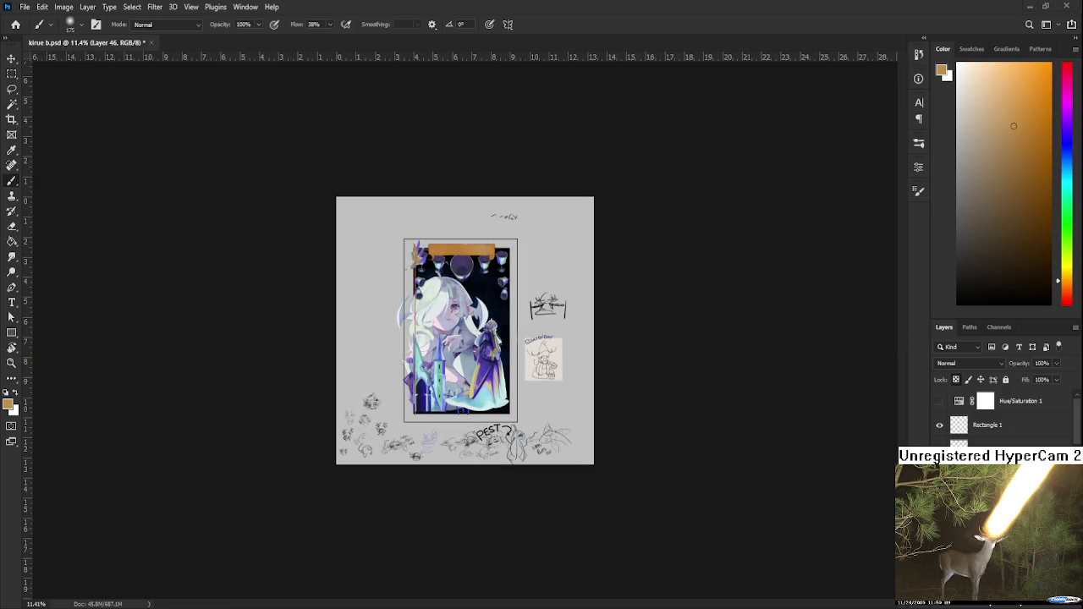
pyautogui.scroll(1, 510, 254)
pyautogui.scroll(2, 503, 388)
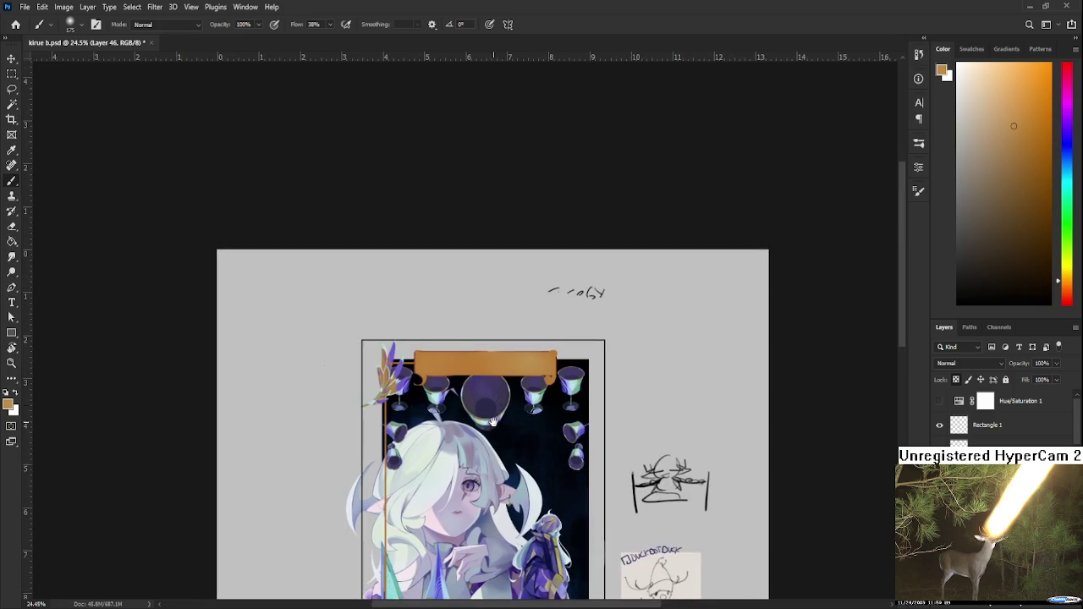
pyautogui.scroll(1, 503, 388)
pyautogui.scroll(2, 502, 387)
pyautogui.scroll(1, 502, 388)
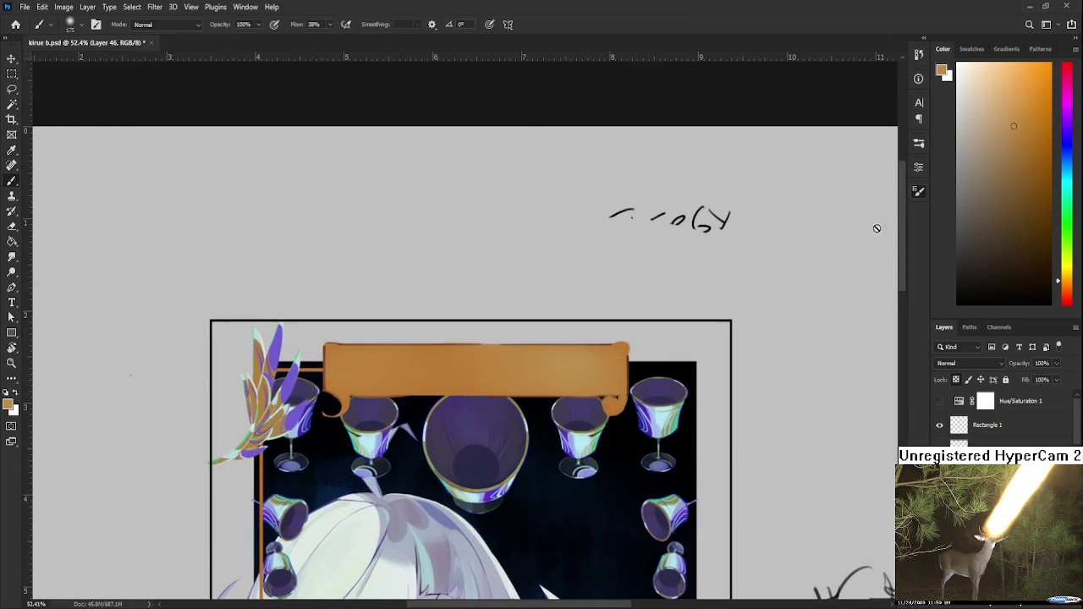
pyautogui.press('.')
pyautogui.scroll(2, 565, 360)
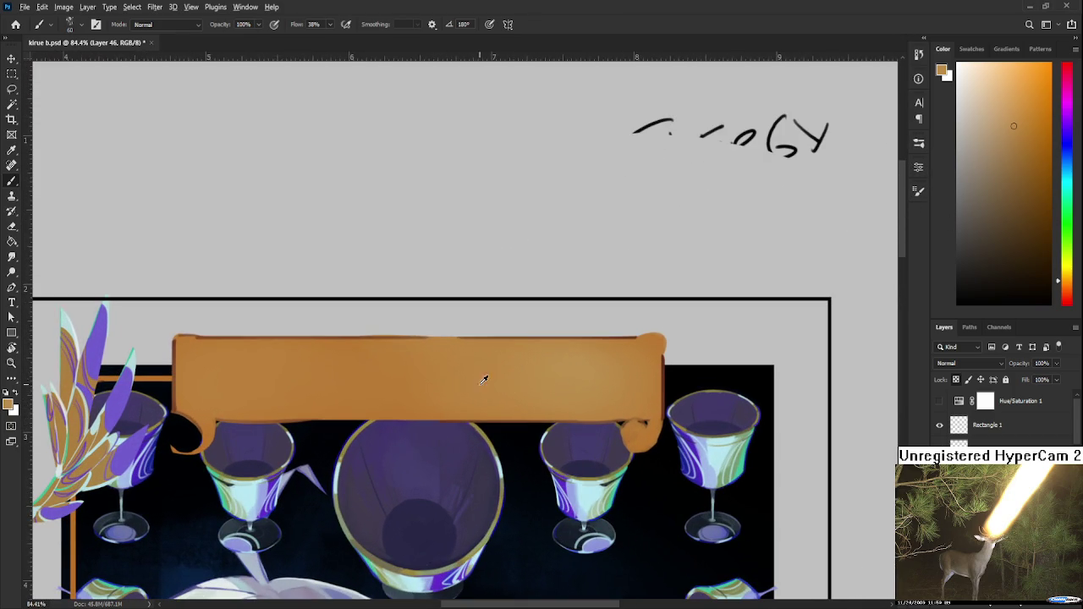
pyautogui.moveTo(416, 401); pyautogui.dragTo(341, 415)
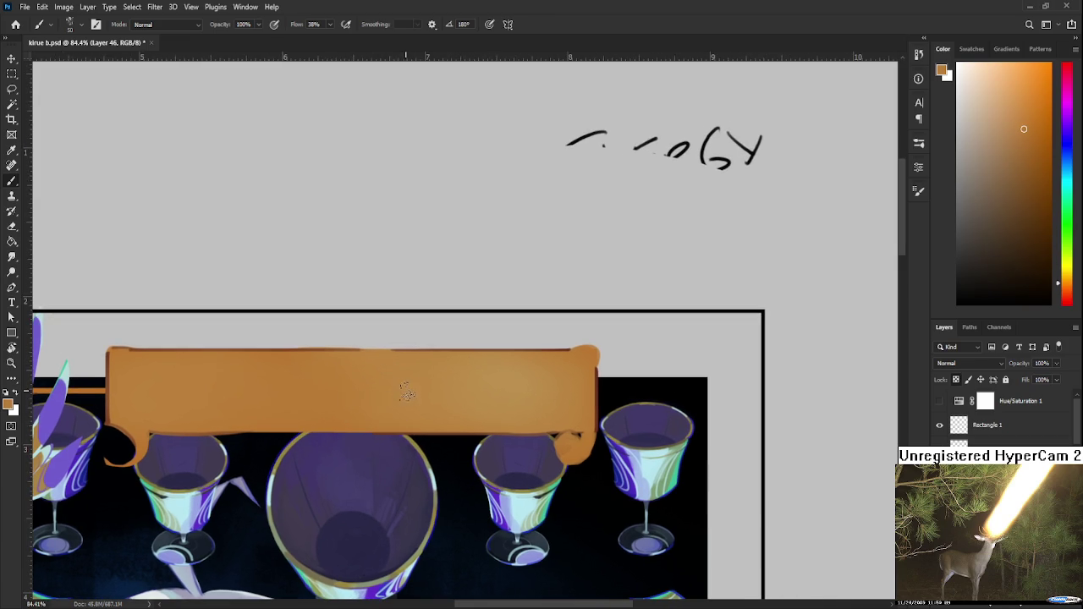
# Sample lighter and darker oranges from the banner's middle, dark edge and left end.
pyautogui.keyDown('alt'); pyautogui.click(414, 378); pyautogui.keyUp('alt')
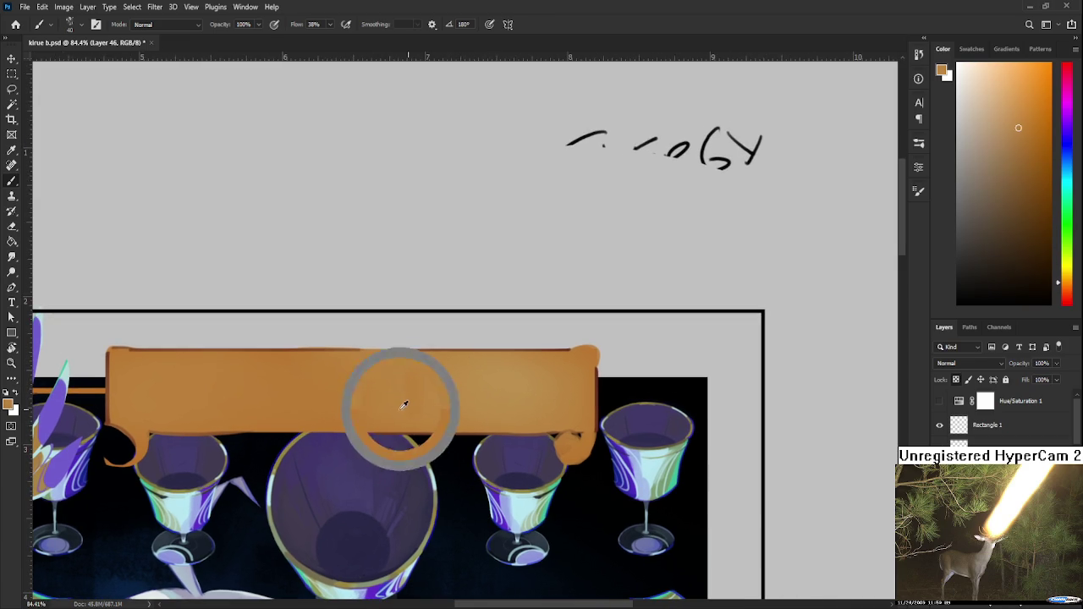
pyautogui.keyDown('alt'); pyautogui.click(460, 380); pyautogui.keyUp('alt')
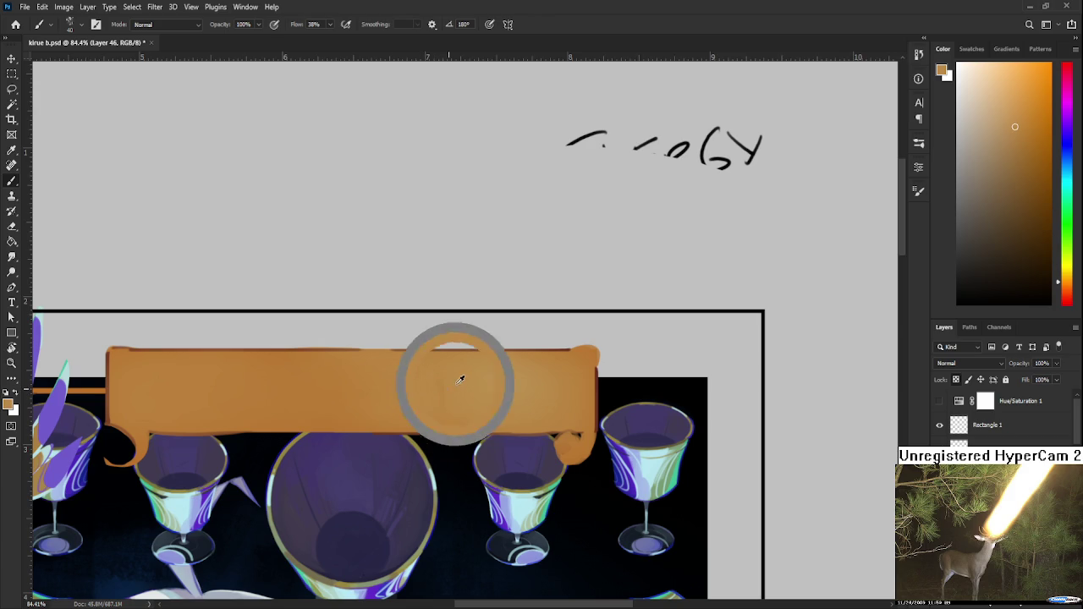
pyautogui.keyDown('alt'); pyautogui.click(363, 399); pyautogui.keyUp('alt')
pyautogui.keyDown('alt'); pyautogui.click(440, 369); pyautogui.keyUp('alt')
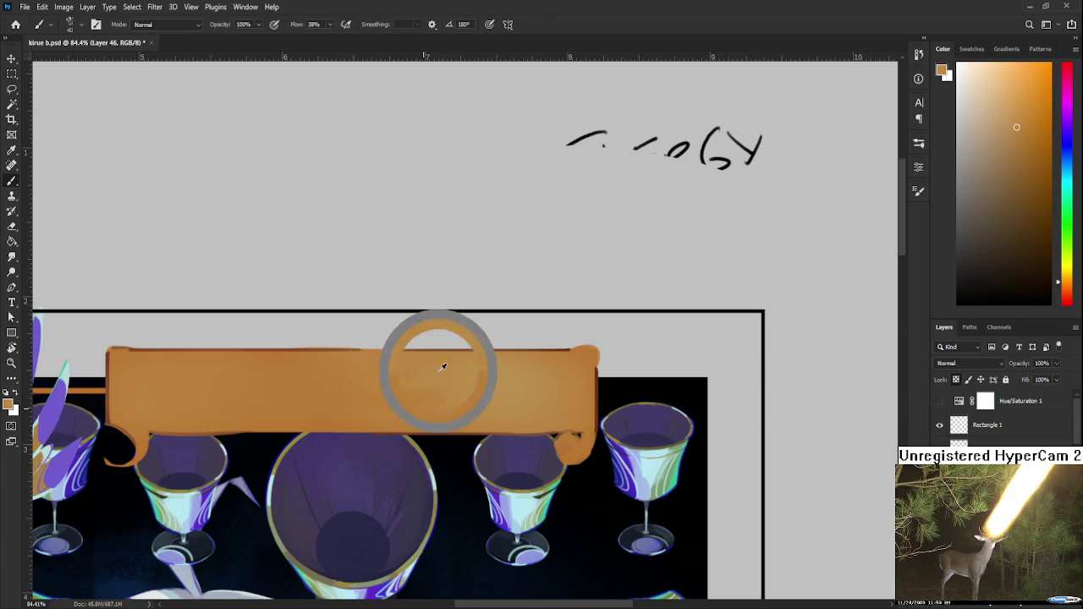
pyautogui.scroll(-2, 443, 409)
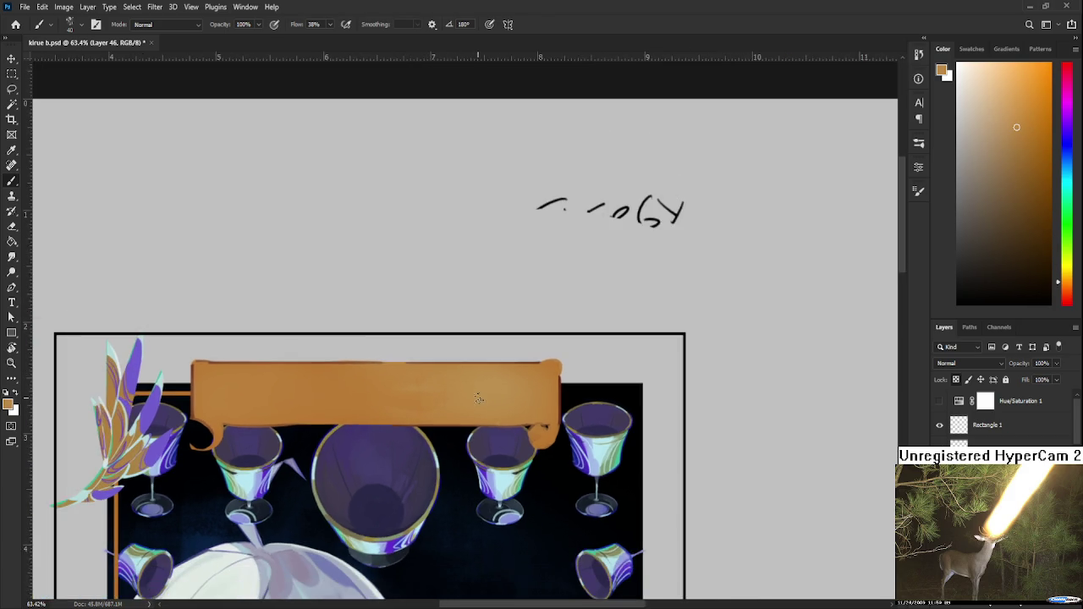
pyautogui.hscroll(-2, 508, 406)
pyautogui.keyDown('alt'); pyautogui.click(654, 395); pyautogui.keyUp('alt')
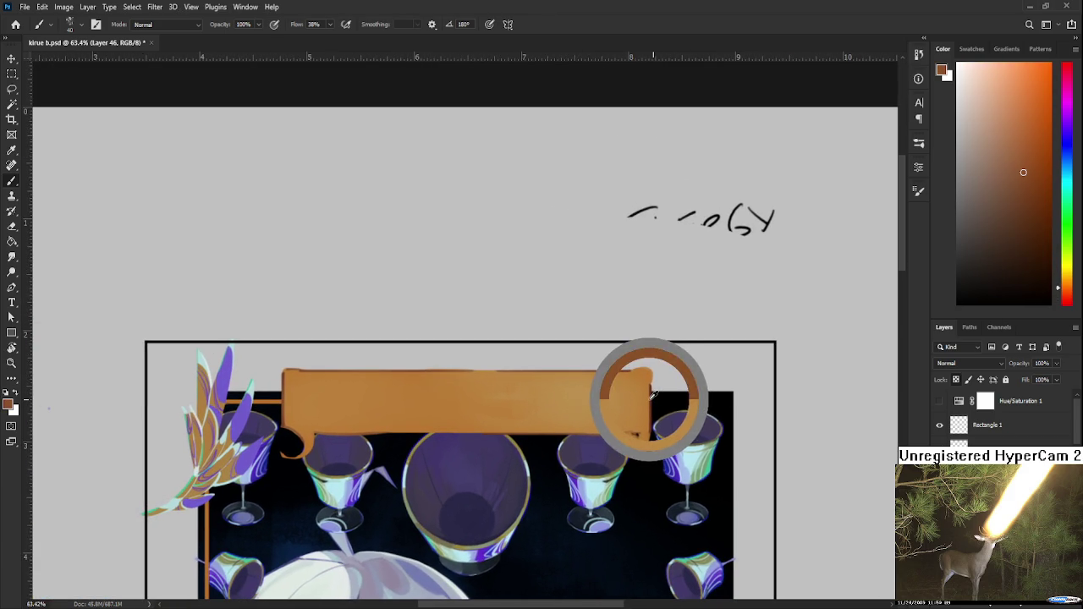
pyautogui.hscroll(-2, 340, 401)
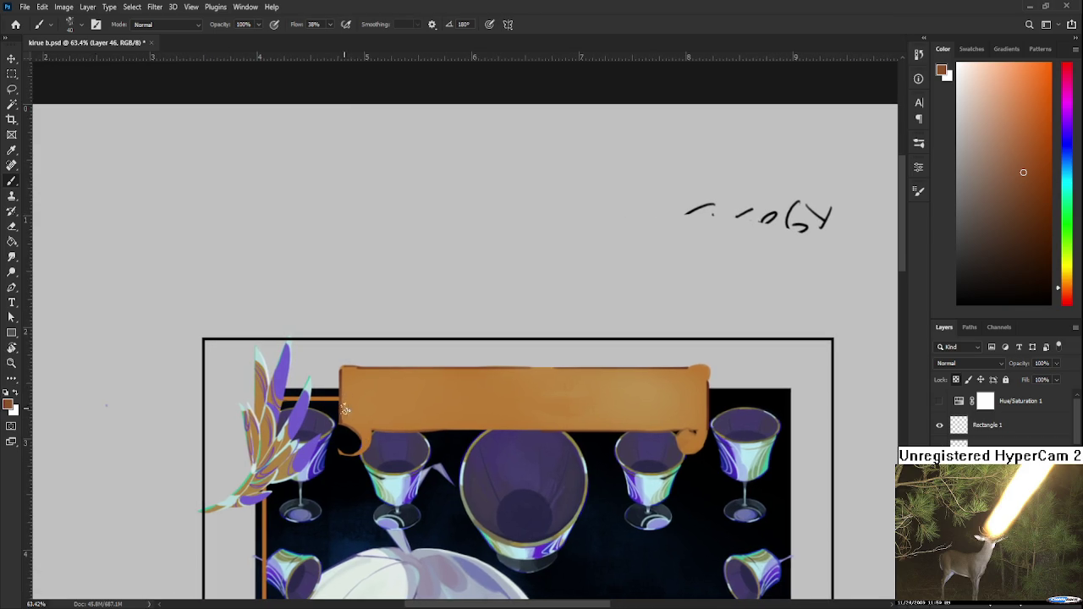
pyautogui.keyDown('alt'); pyautogui.click(366, 396); pyautogui.keyUp('alt')
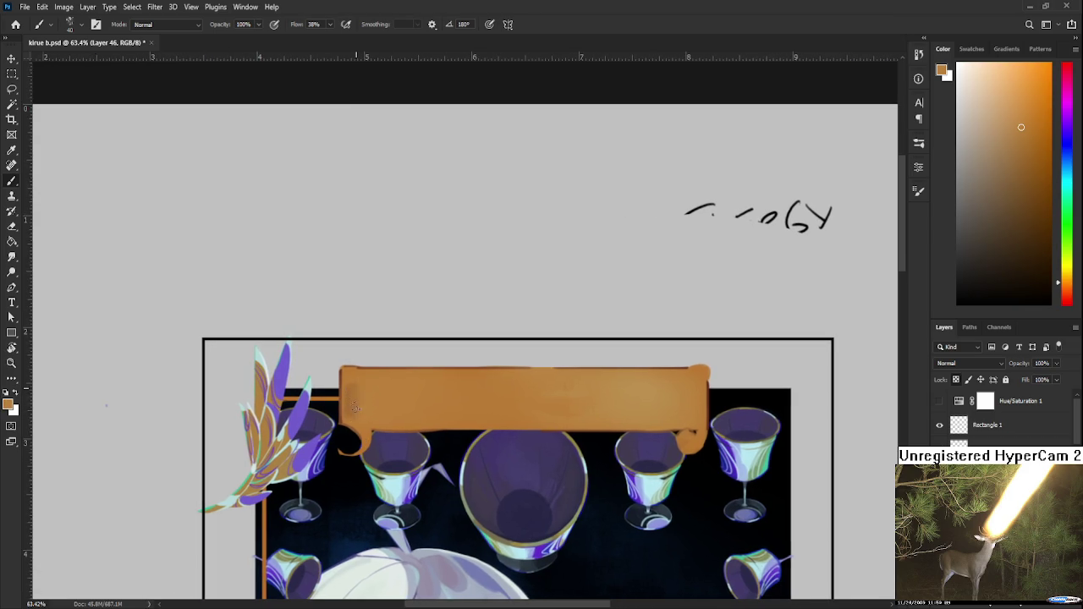
pyautogui.keyDown('alt'); pyautogui.click(353, 403); pyautogui.keyUp('alt')
pyautogui.keyDown('alt'); pyautogui.click(350, 411); pyautogui.keyUp('alt')
pyautogui.keyDown('alt'); pyautogui.click(372, 415); pyautogui.keyUp('alt')
pyautogui.keyDown('alt'); pyautogui.click(359, 392); pyautogui.keyUp('alt')
# Paint short darker orange strokes near the banner's left end, blending with resampled lighter oranges.
pyautogui.moveTo(375, 367); pyautogui.dragTo(329, 350)
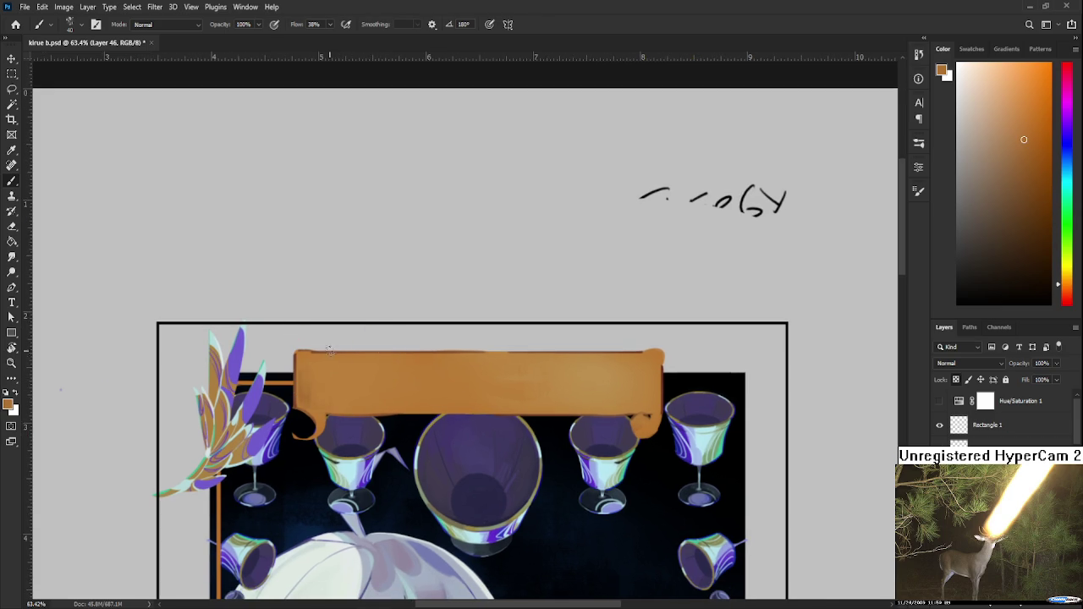
pyautogui.keyDown('alt'); pyautogui.click(325, 370); pyautogui.keyUp('alt')
pyautogui.keyDown('alt'); pyautogui.click(331, 342); pyautogui.keyUp('alt')
pyautogui.moveTo(329, 381); pyautogui.dragTo(325, 352)
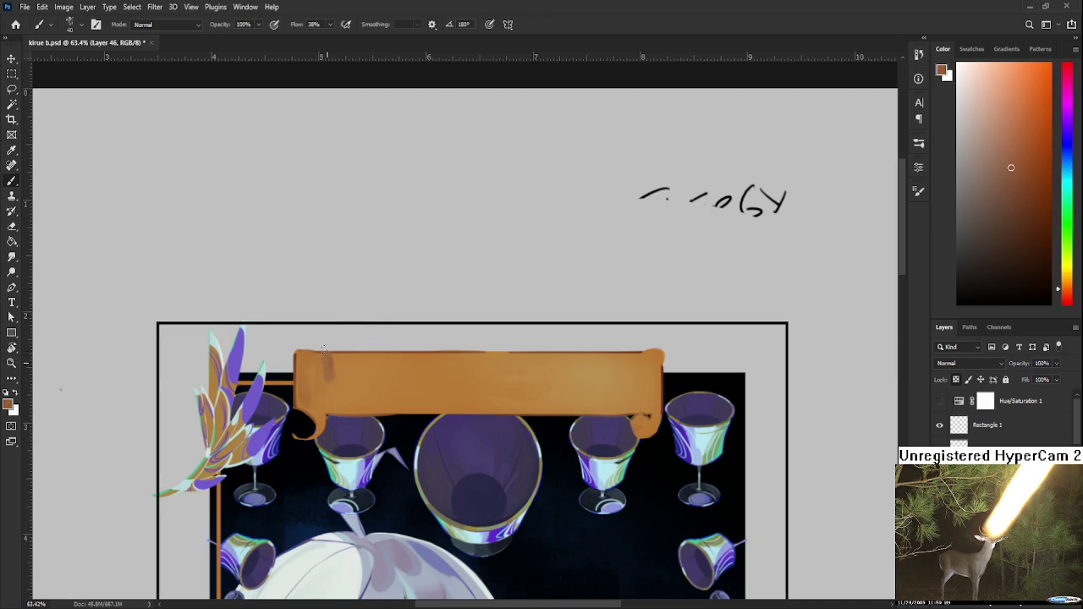
pyautogui.keyDown('alt'); pyautogui.click(325, 364); pyautogui.keyUp('alt')
pyautogui.keyDown('alt'); pyautogui.click(328, 372); pyautogui.keyUp('alt')
pyautogui.keyDown('alt'); pyautogui.click(325, 359); pyautogui.keyUp('alt')
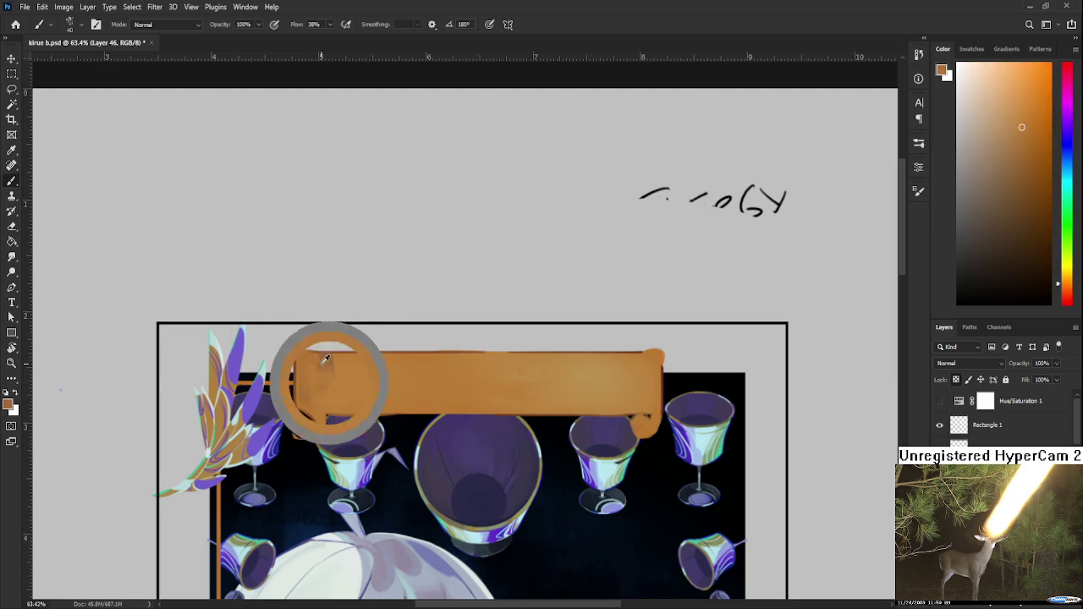
pyautogui.keyDown('alt'); pyautogui.click(335, 363); pyautogui.keyUp('alt')
pyautogui.keyDown('alt'); pyautogui.click(323, 361); pyautogui.keyUp('alt')
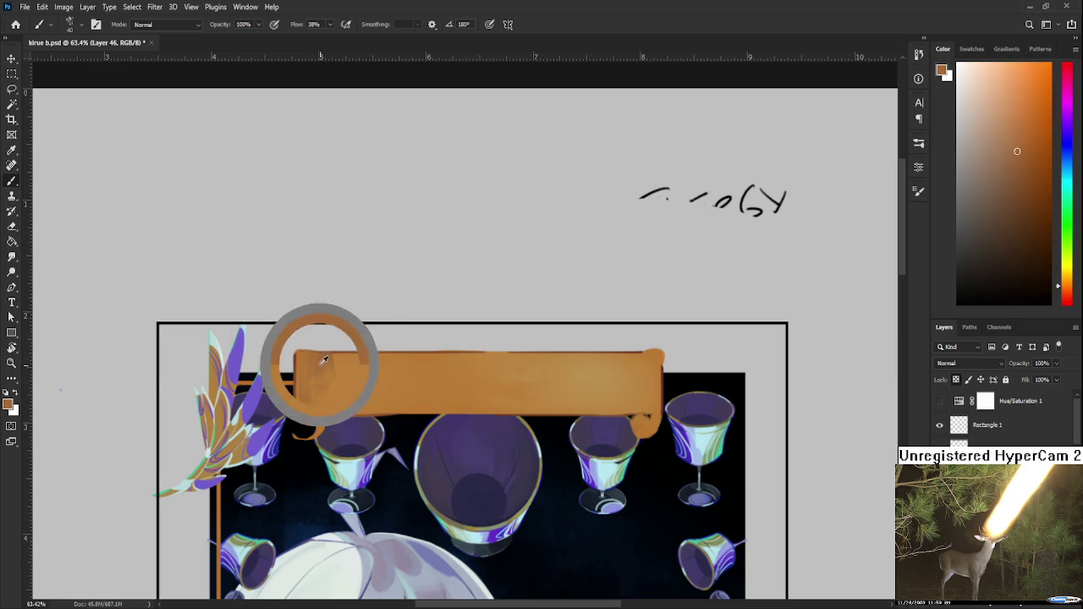
pyautogui.keyDown('alt'); pyautogui.click(314, 362); pyautogui.keyUp('alt')
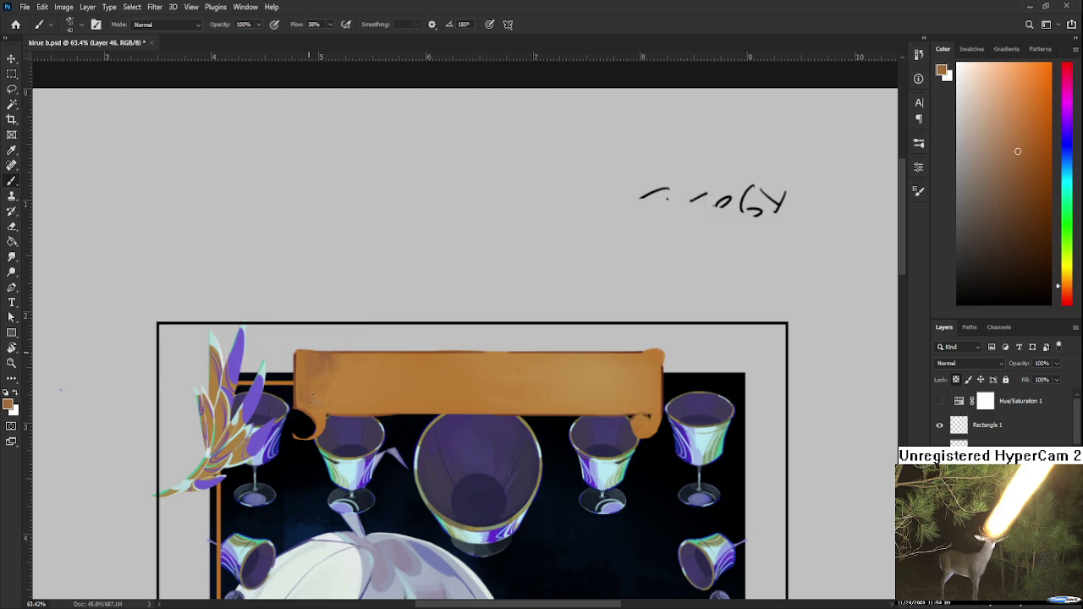